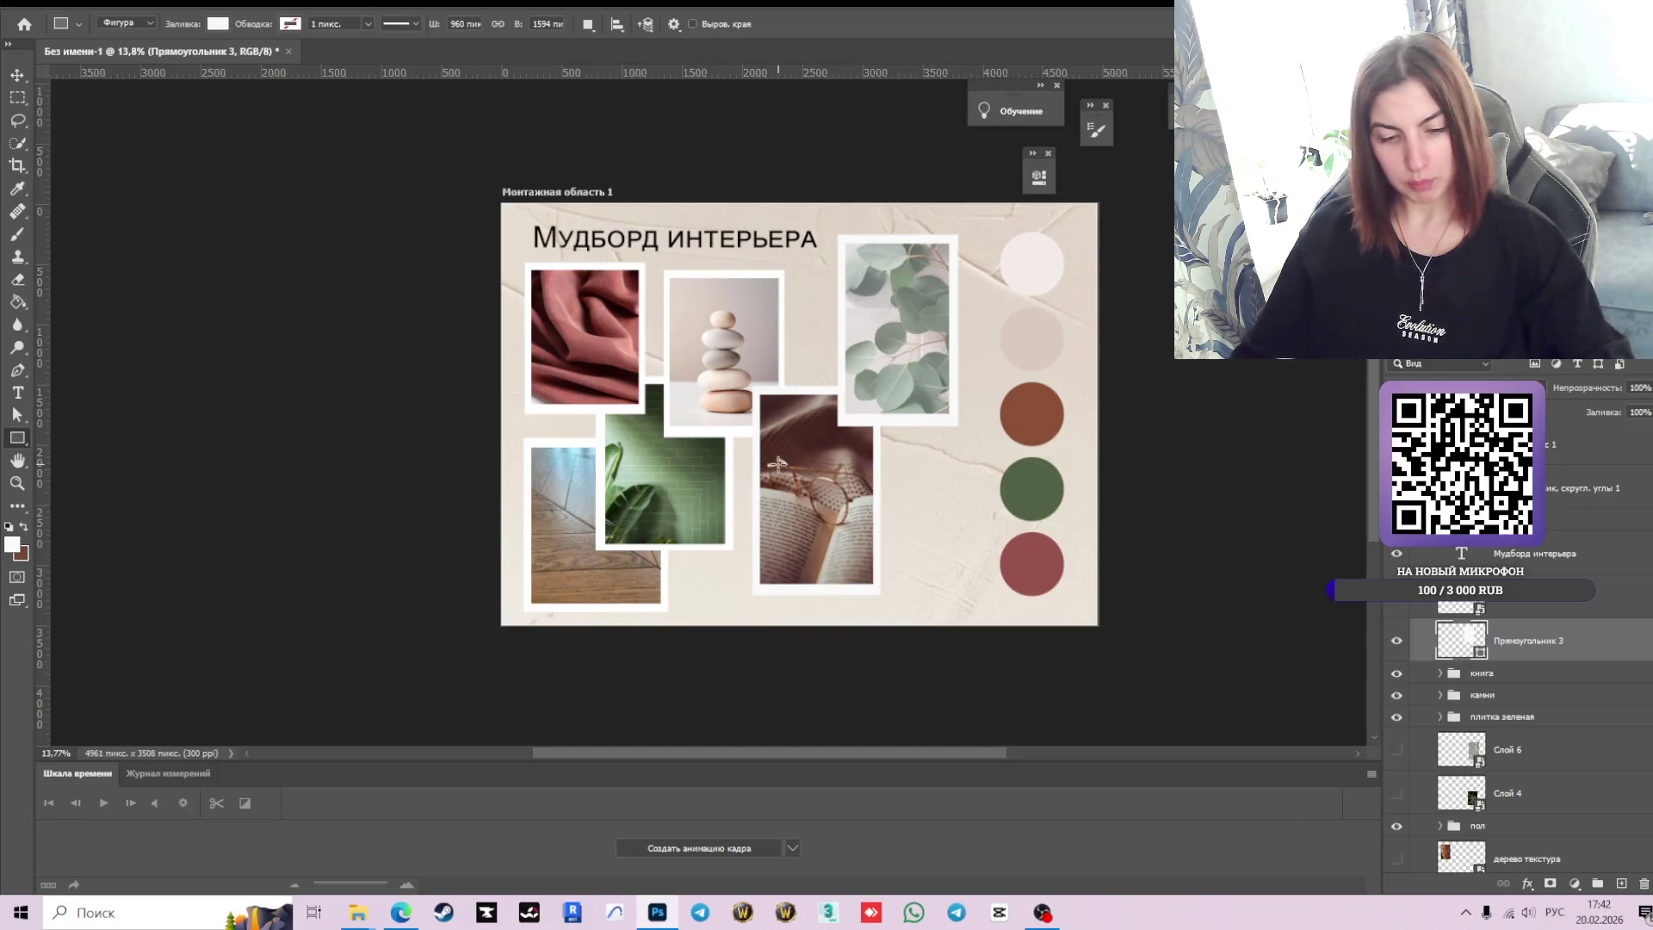
Delete the Прямоугольник 3 layer, then select the эвкалипт photo layer.
key(v)
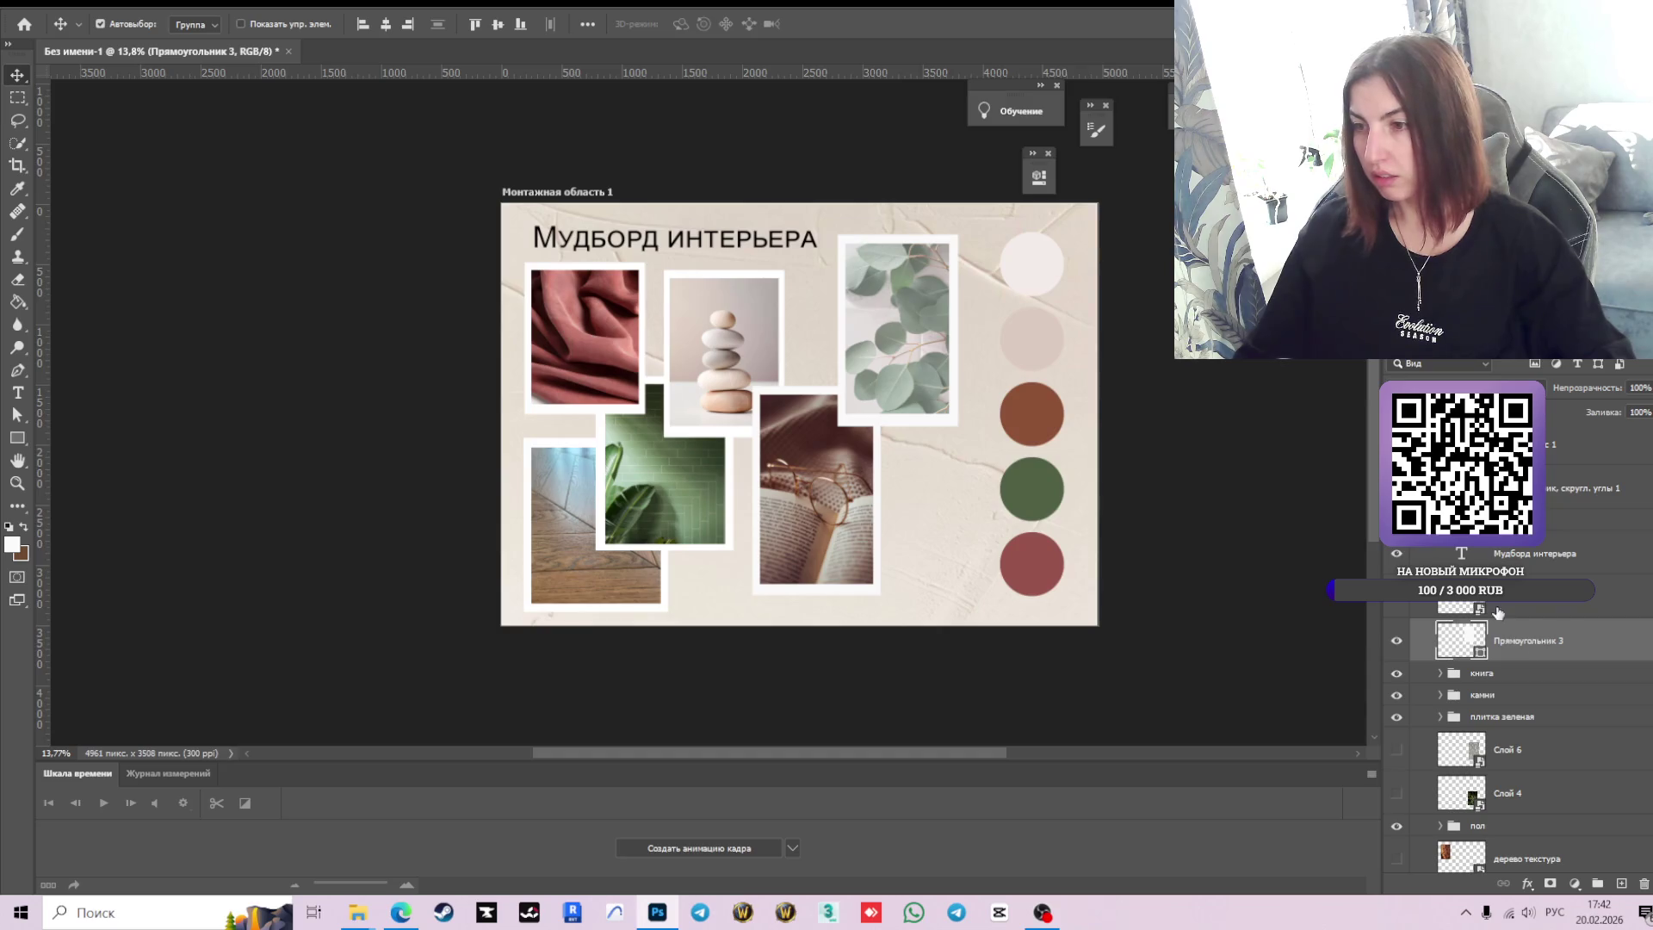
ctrl+click(1458, 647)
drag(1459, 647, 1463, 594)
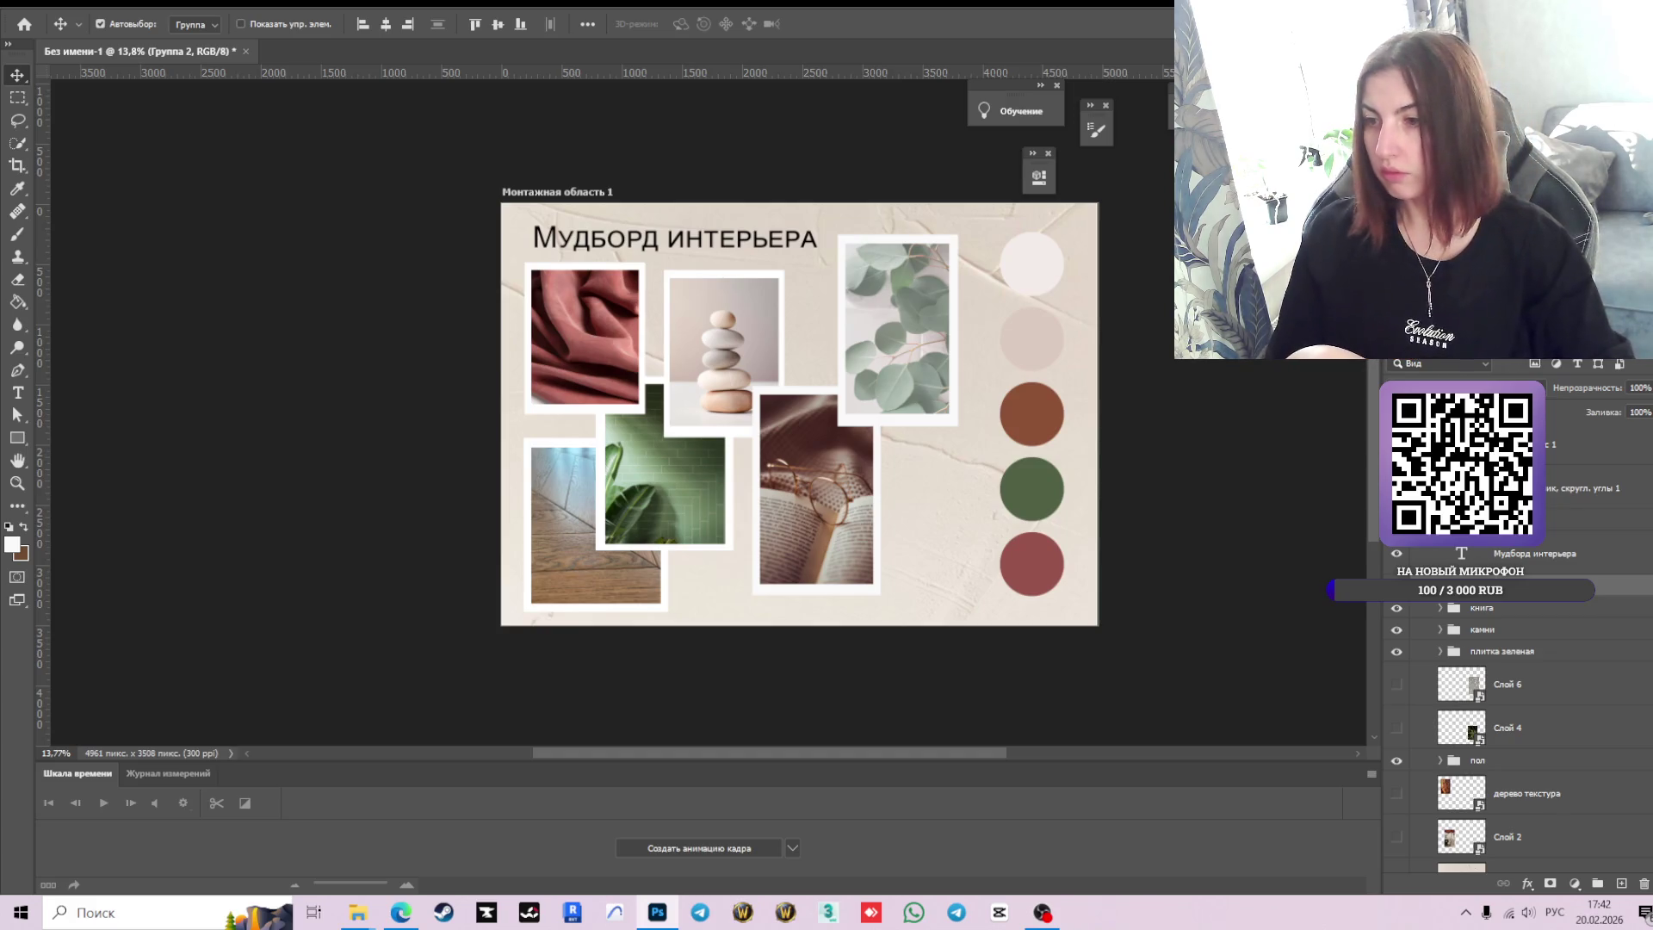
click(1485, 573)
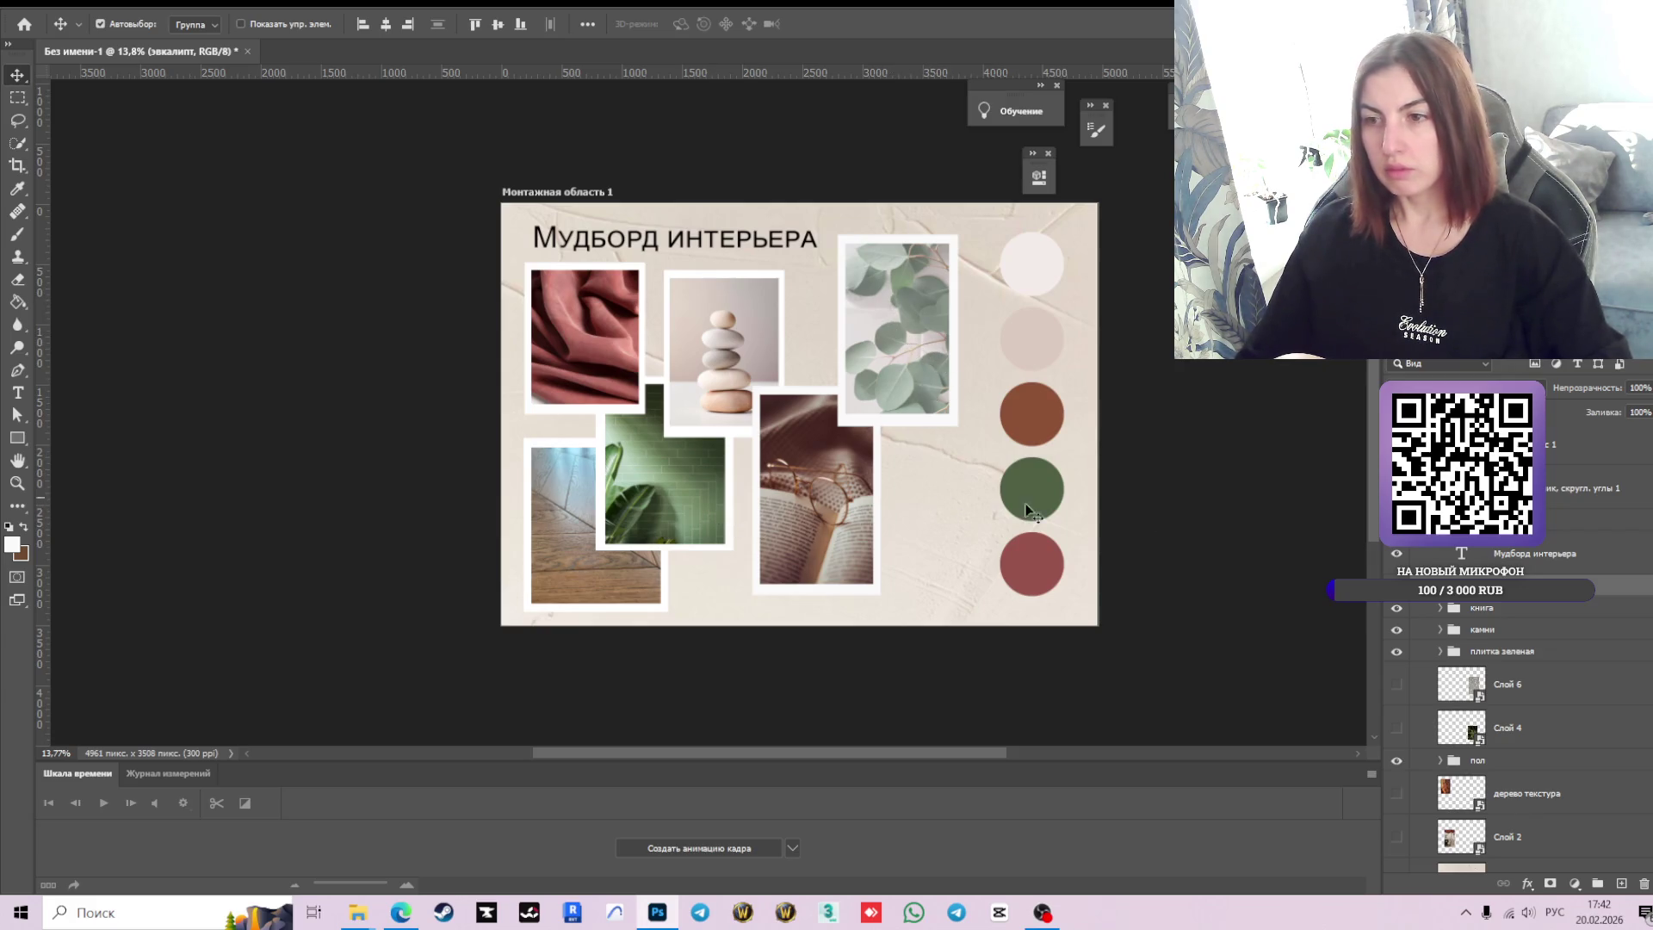
Drag the eucalyptus, book, floor and green tile photos to new positions, then undo the last move.
mouse_move(890, 319)
mouse_down()
mouse_move(904, 325)
mouse_move(889, 309)
mouse_up()
mouse_move(823, 497)
mouse_down()
mouse_move(860, 517)
mouse_move(819, 468)
mouse_up()
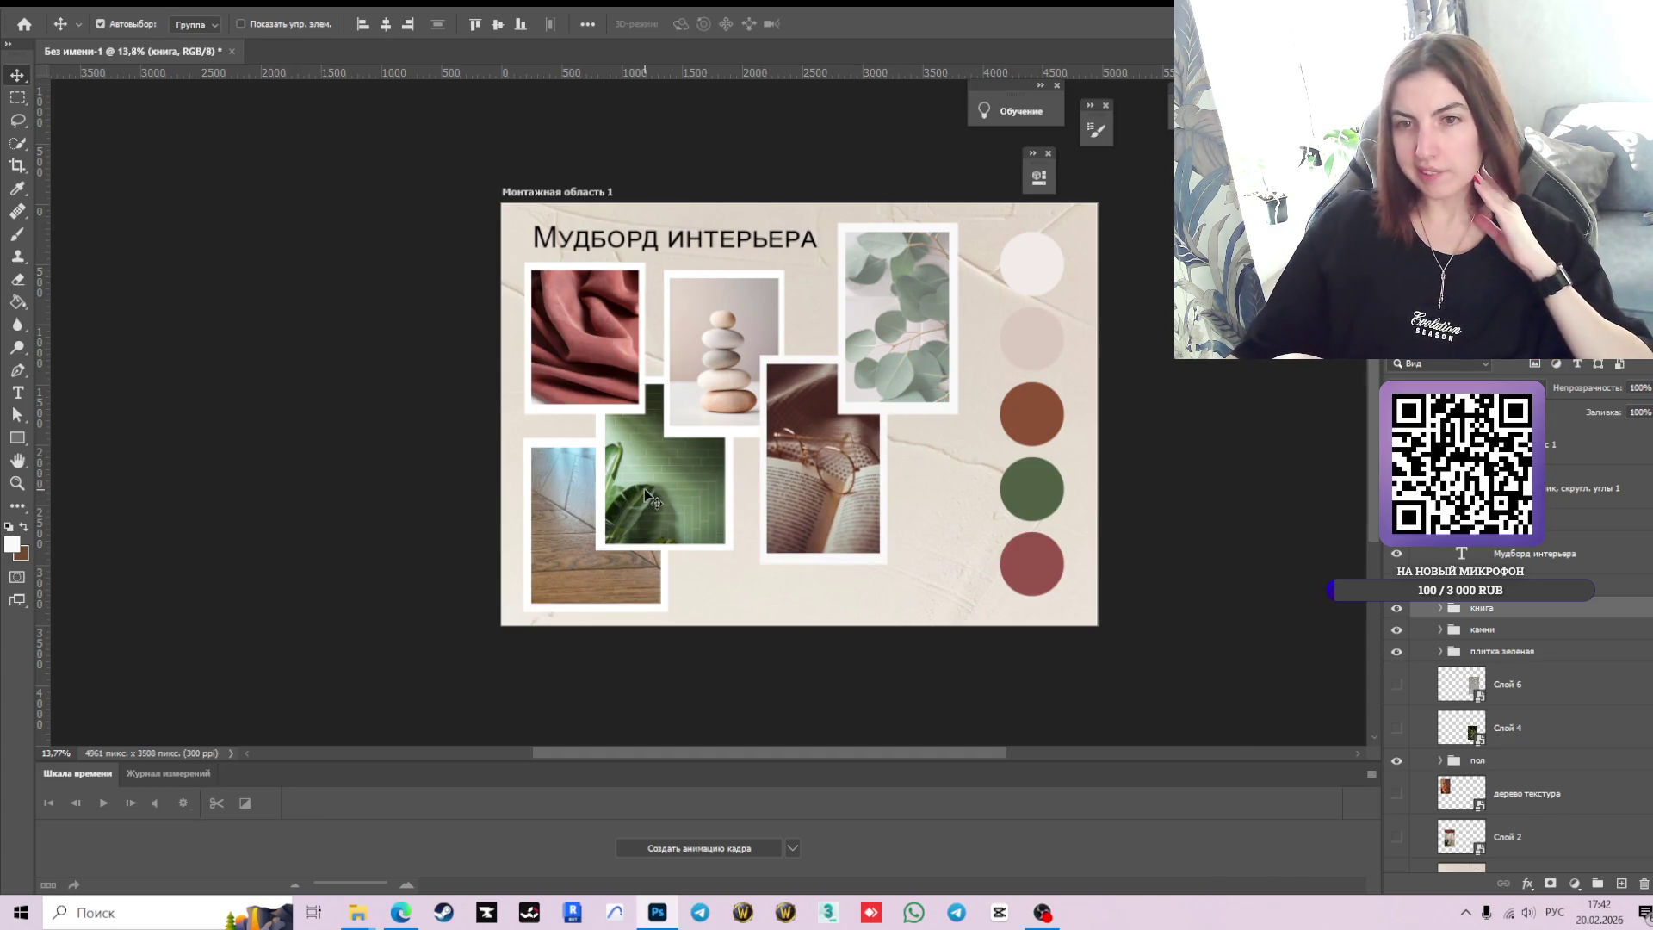
mouse_move(610, 552)
mouse_down()
mouse_move(653, 579)
mouse_move(881, 532)
mouse_move(655, 547)
mouse_move(565, 532)
mouse_up()
mouse_move(662, 485)
mouse_down()
mouse_move(940, 543)
mouse_move(911, 539)
mouse_up()
mouse_move(849, 495)
mouse_down()
mouse_move(784, 492)
mouse_move(790, 531)
mouse_move(802, 345)
mouse_move(727, 540)
mouse_move(761, 536)
mouse_move(721, 465)
mouse_move(655, 443)
mouse_move(685, 543)
mouse_move(853, 508)
mouse_up()
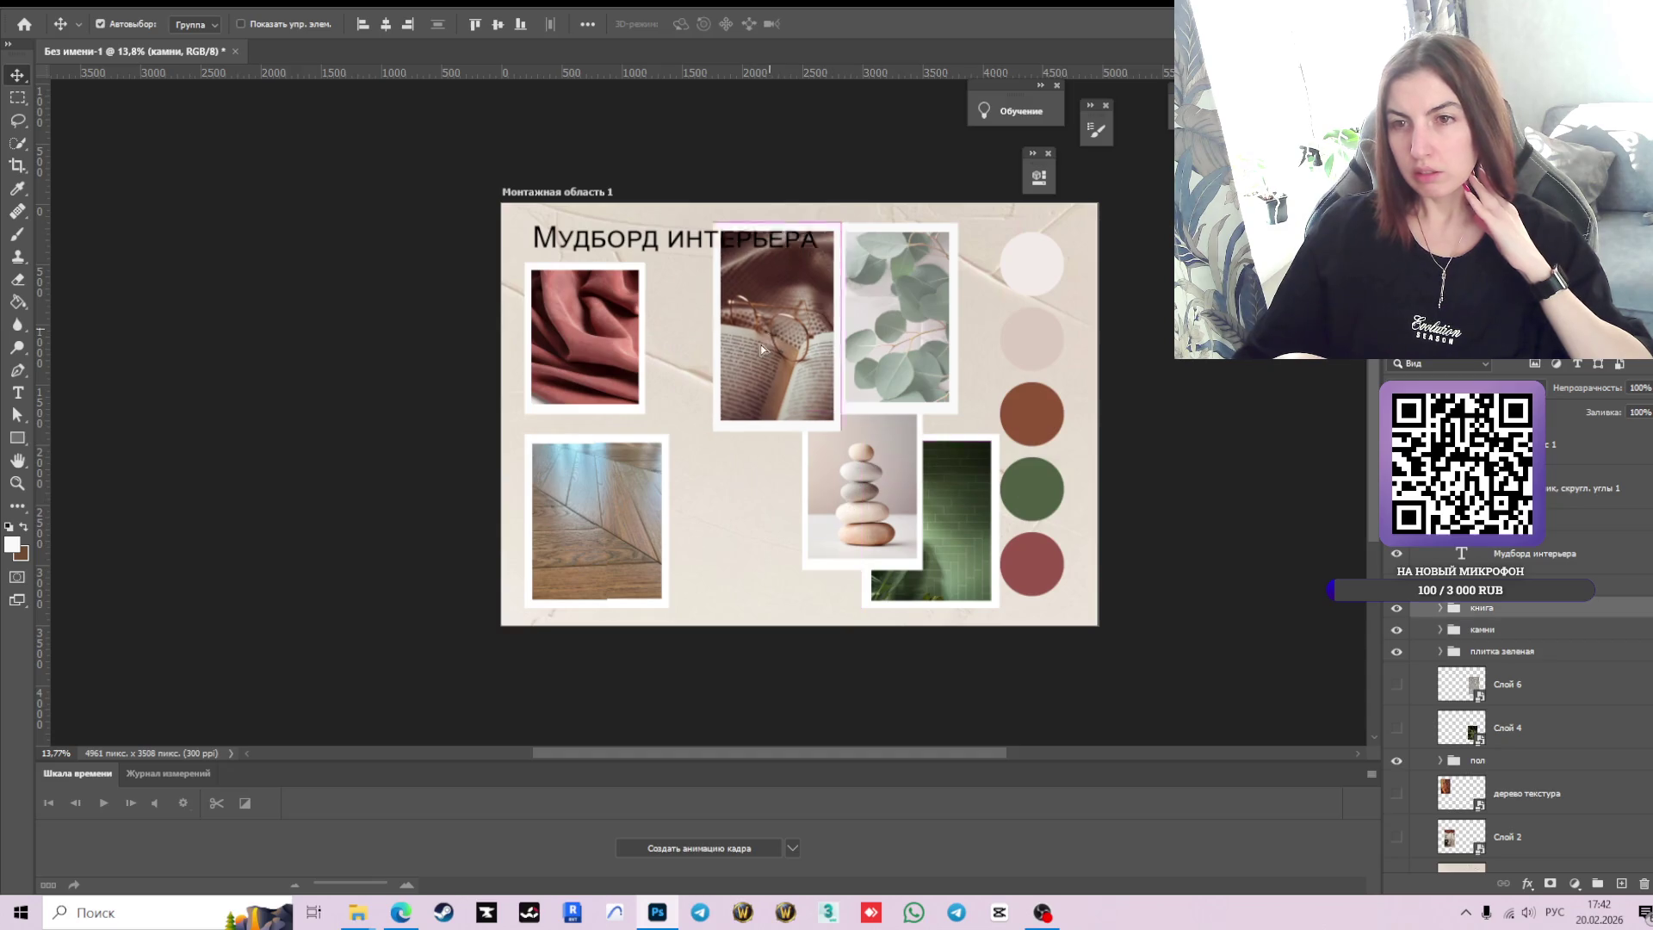
drag(761, 349, 721, 407)
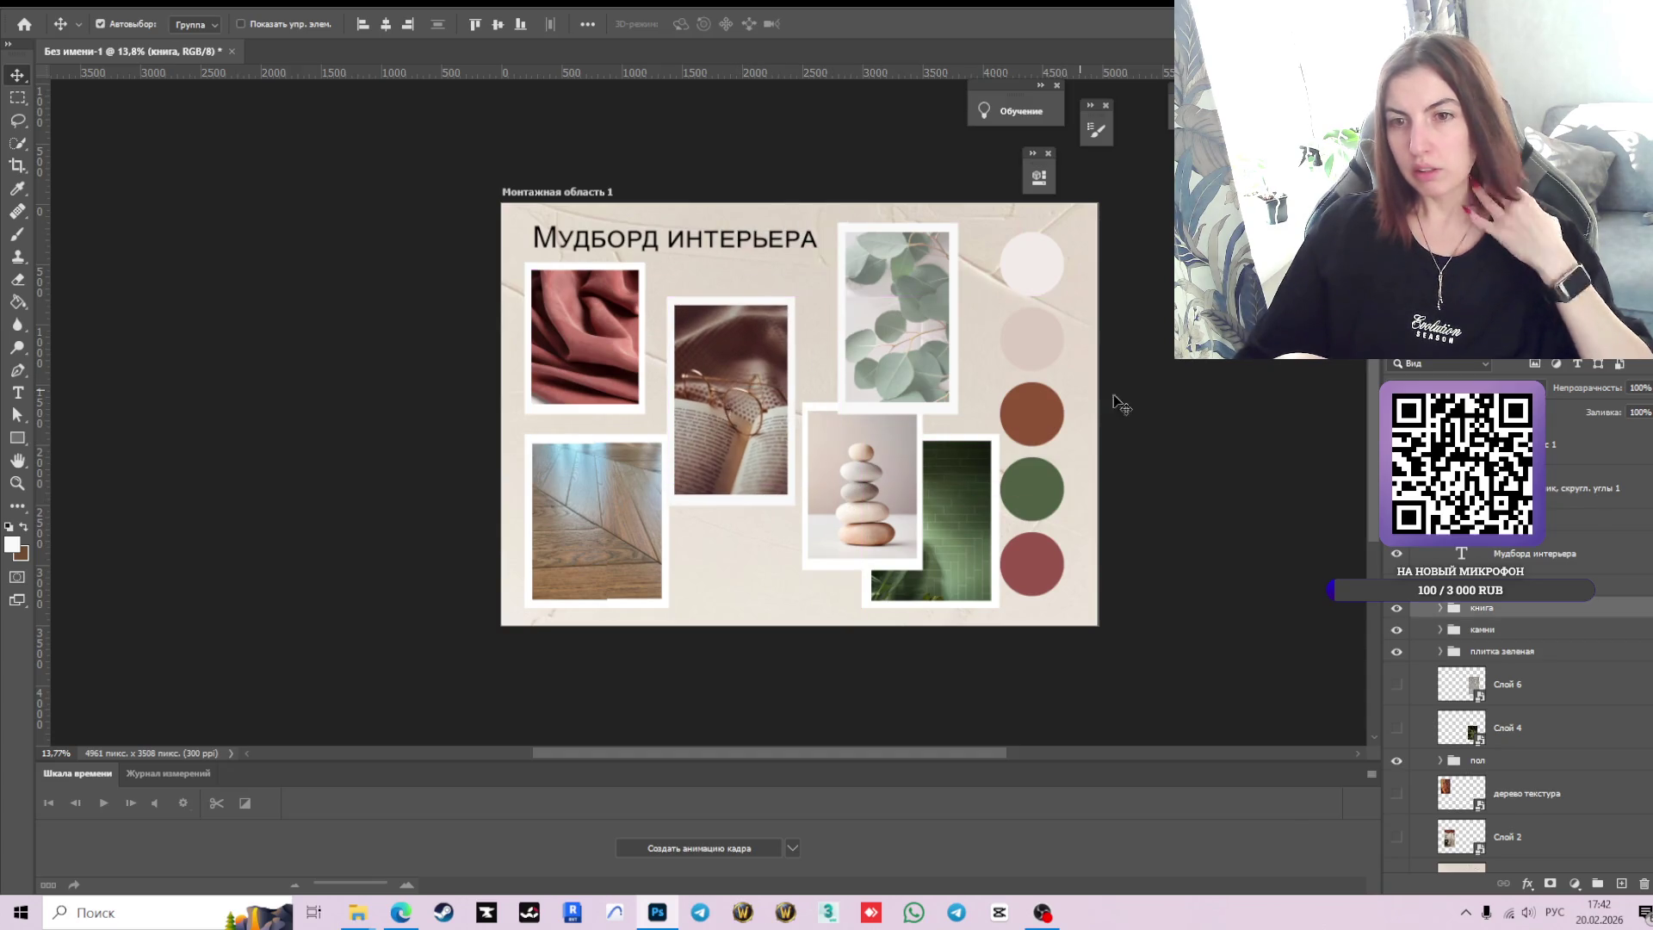
key(ctrl+z)
key(ctrl+z)
key(ctrl+z)
key(ctrl+z)
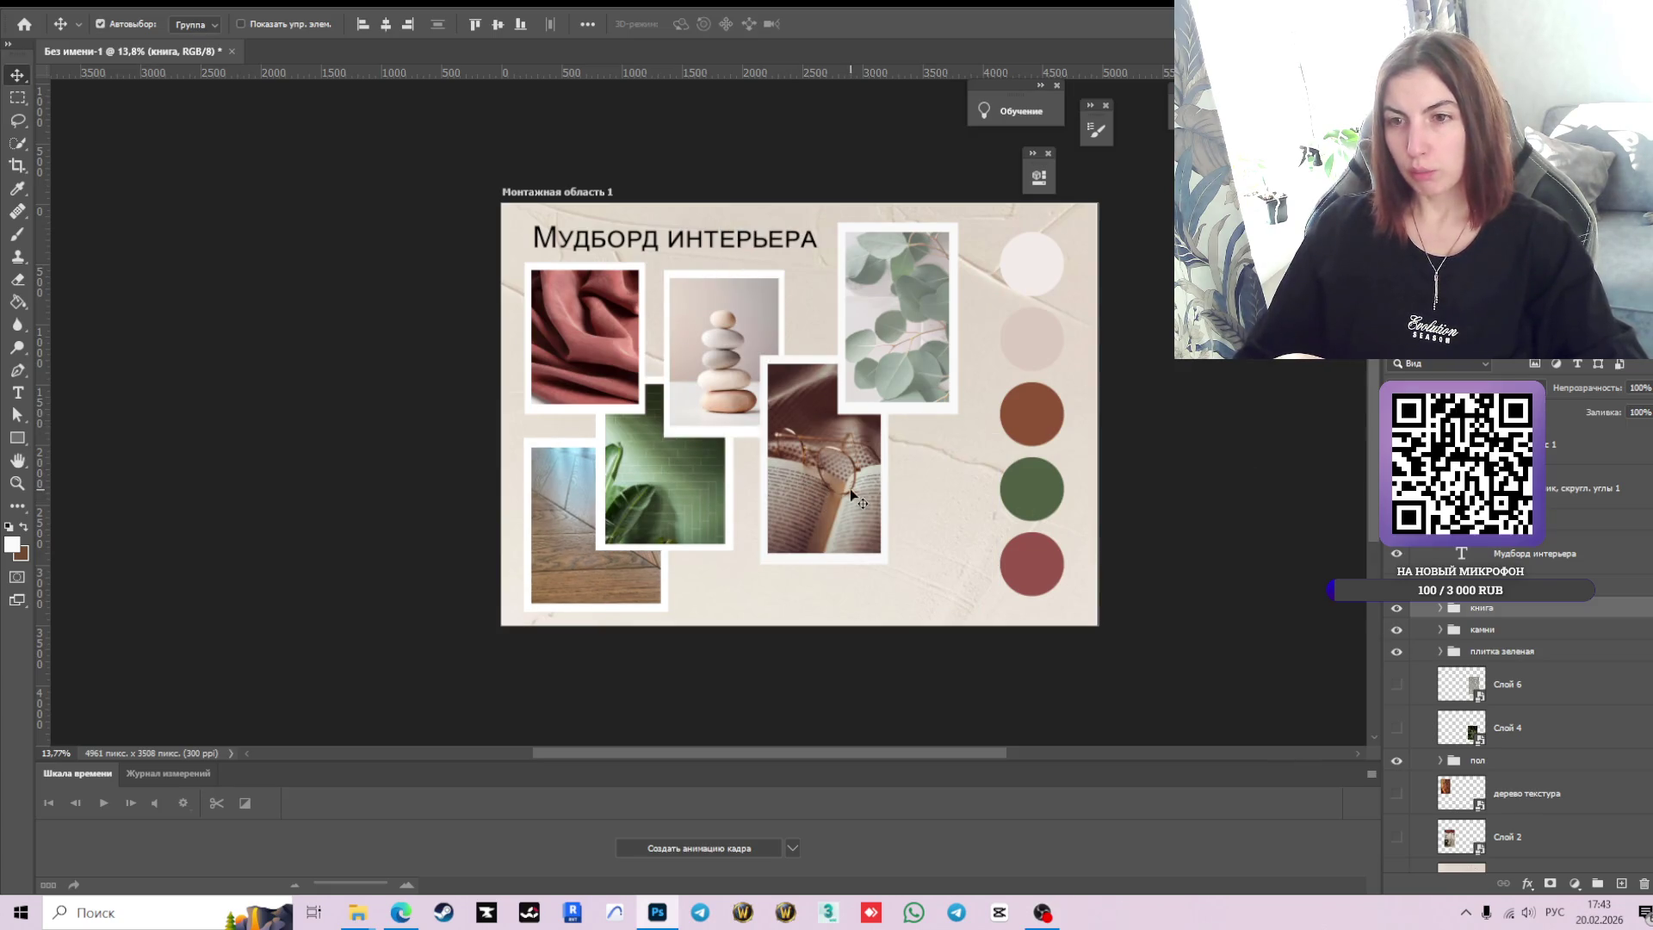
Reposition the eucalyptus, fabric, tile, stones and book photos, pushing the stones right and the tile down-right.
drag(890, 305, 890, 314)
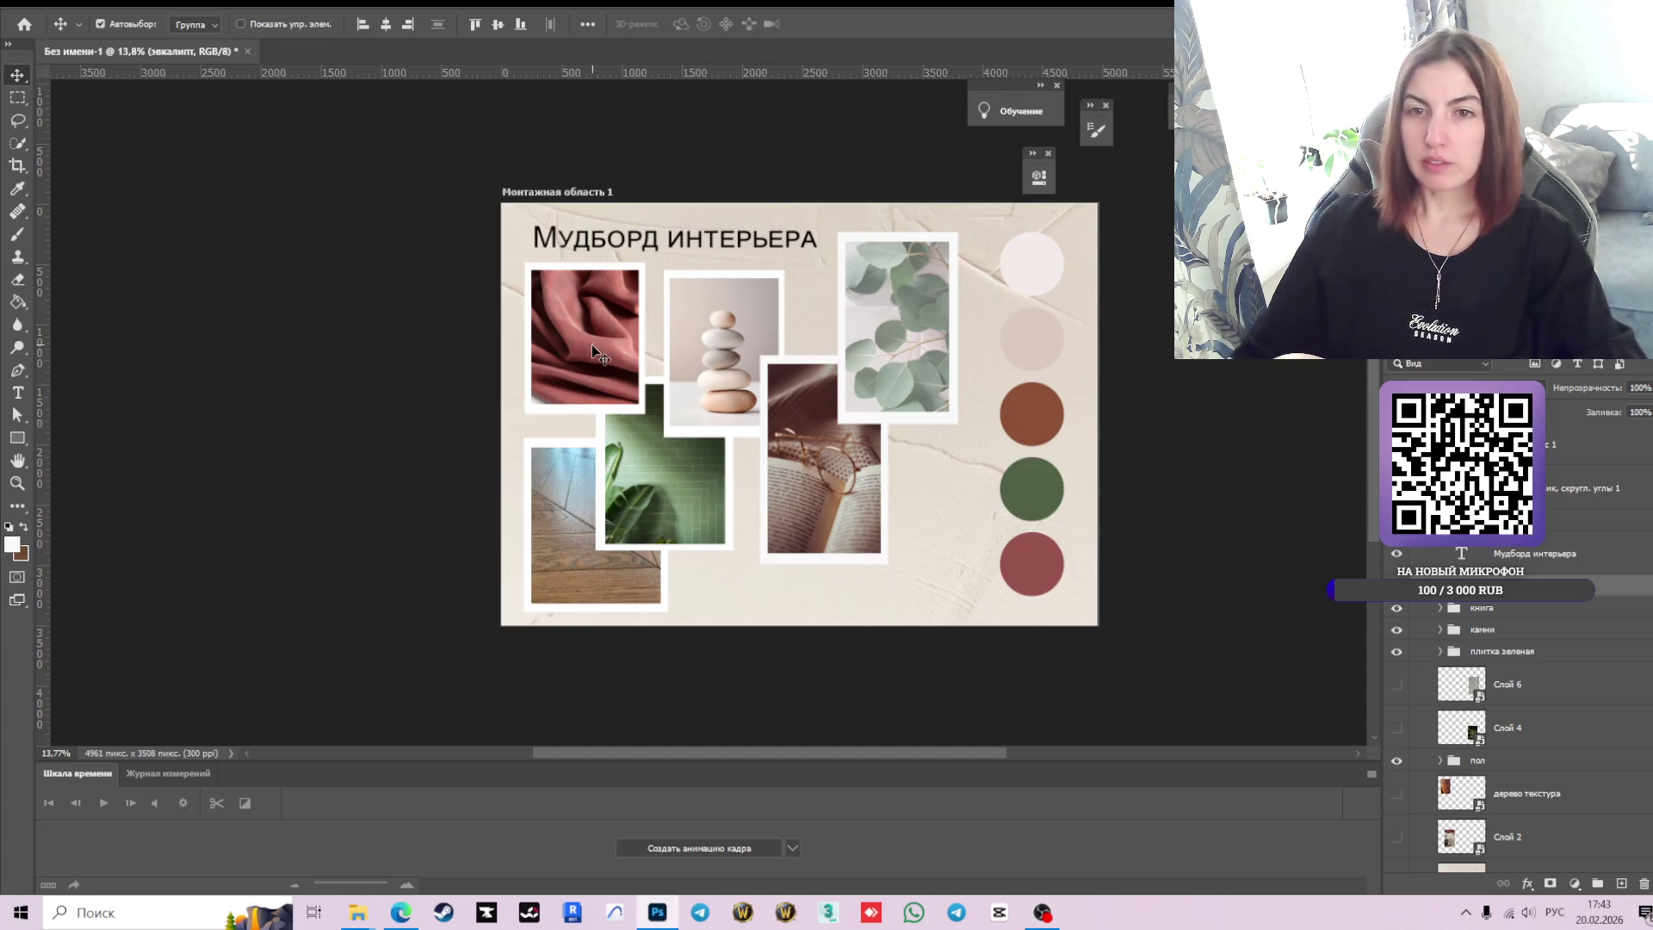
drag(591, 345, 592, 344)
mouse_move(670, 466)
mouse_down()
mouse_move(670, 486)
mouse_move(684, 462)
mouse_up()
drag(817, 513, 850, 513)
drag(726, 408, 766, 408)
drag(860, 490, 861, 489)
drag(616, 565, 617, 566)
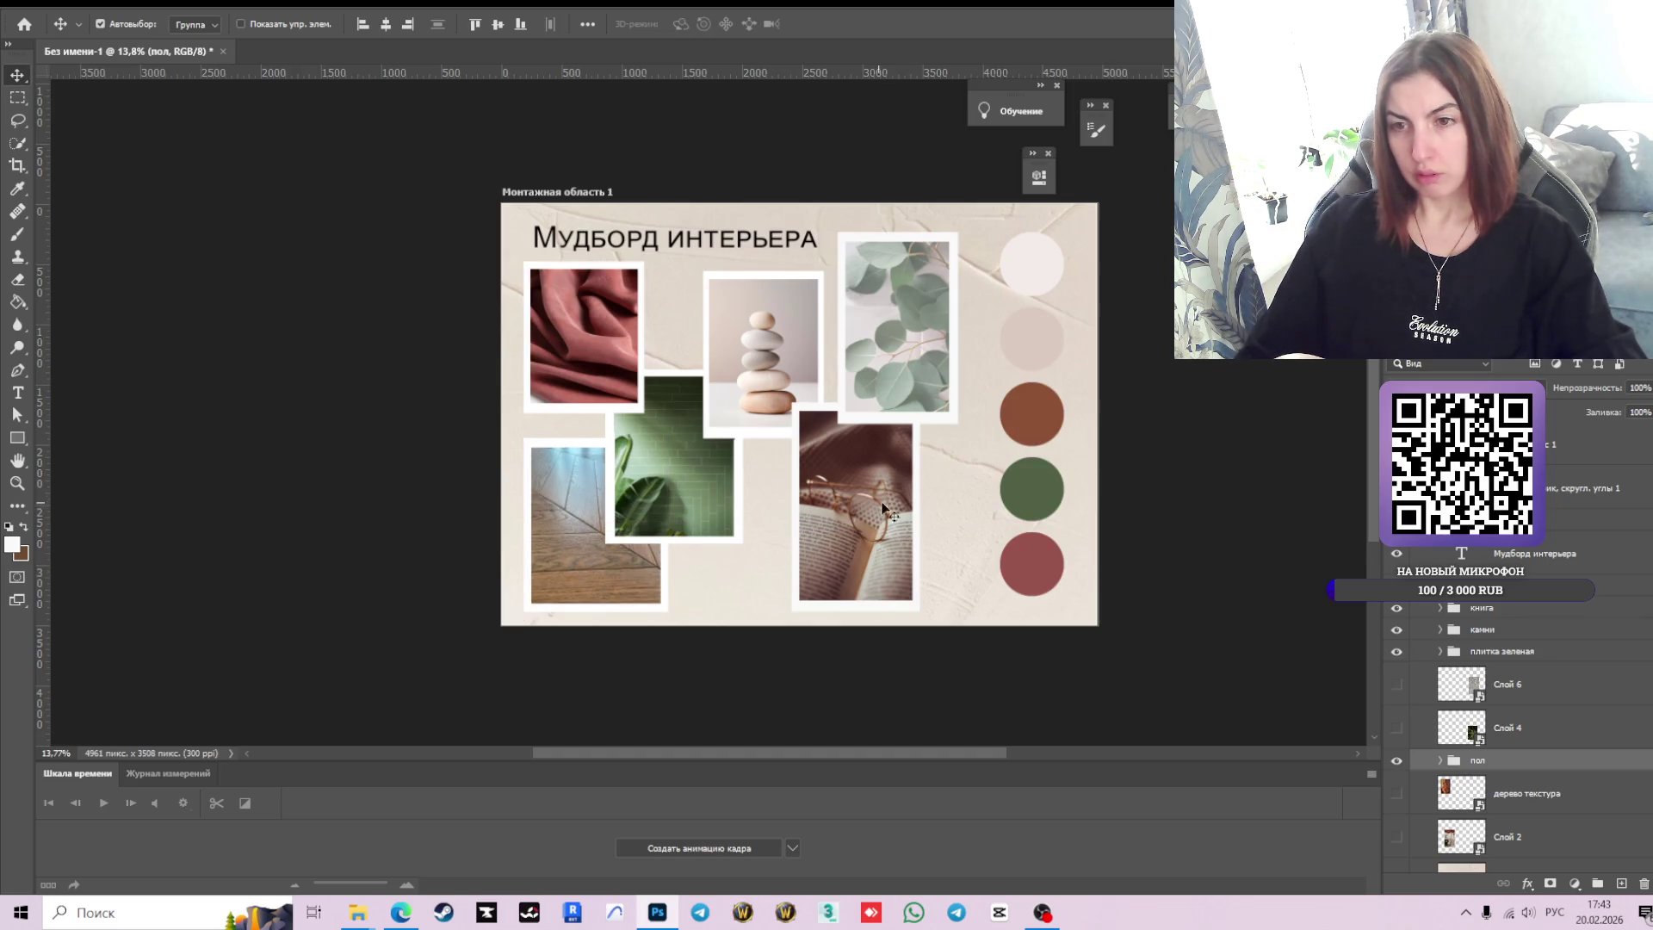
drag(699, 472, 705, 483)
drag(613, 312, 615, 318)
drag(898, 328, 911, 324)
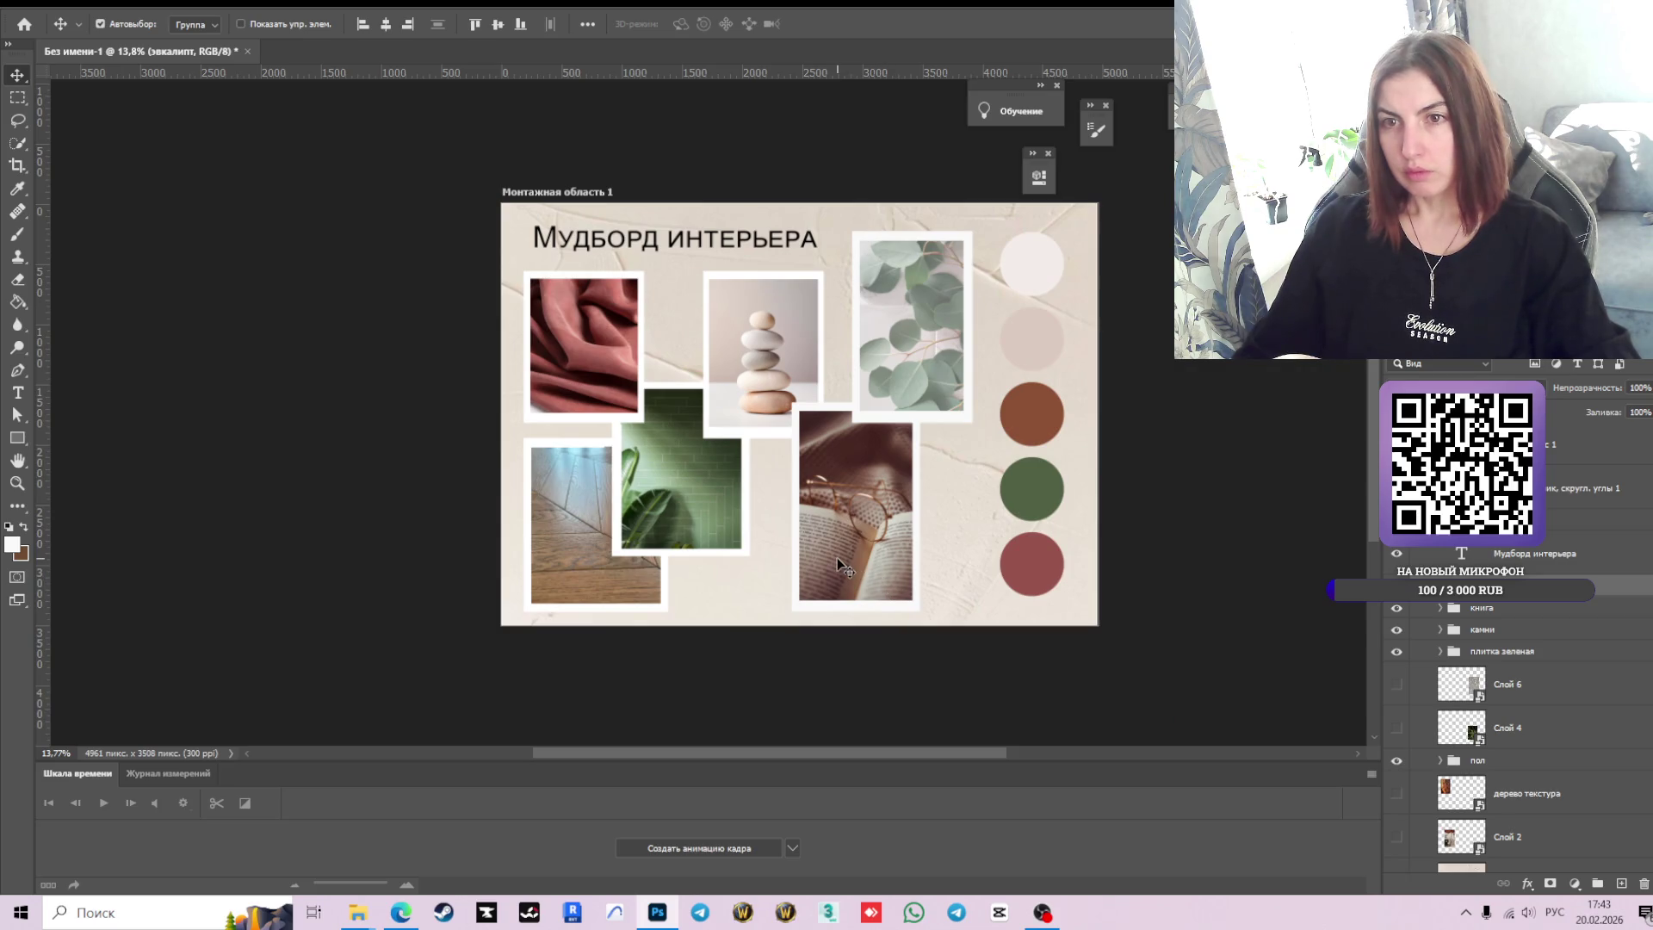
Select the Группа 1 layer group containing the palette circles.
click(1043, 426)
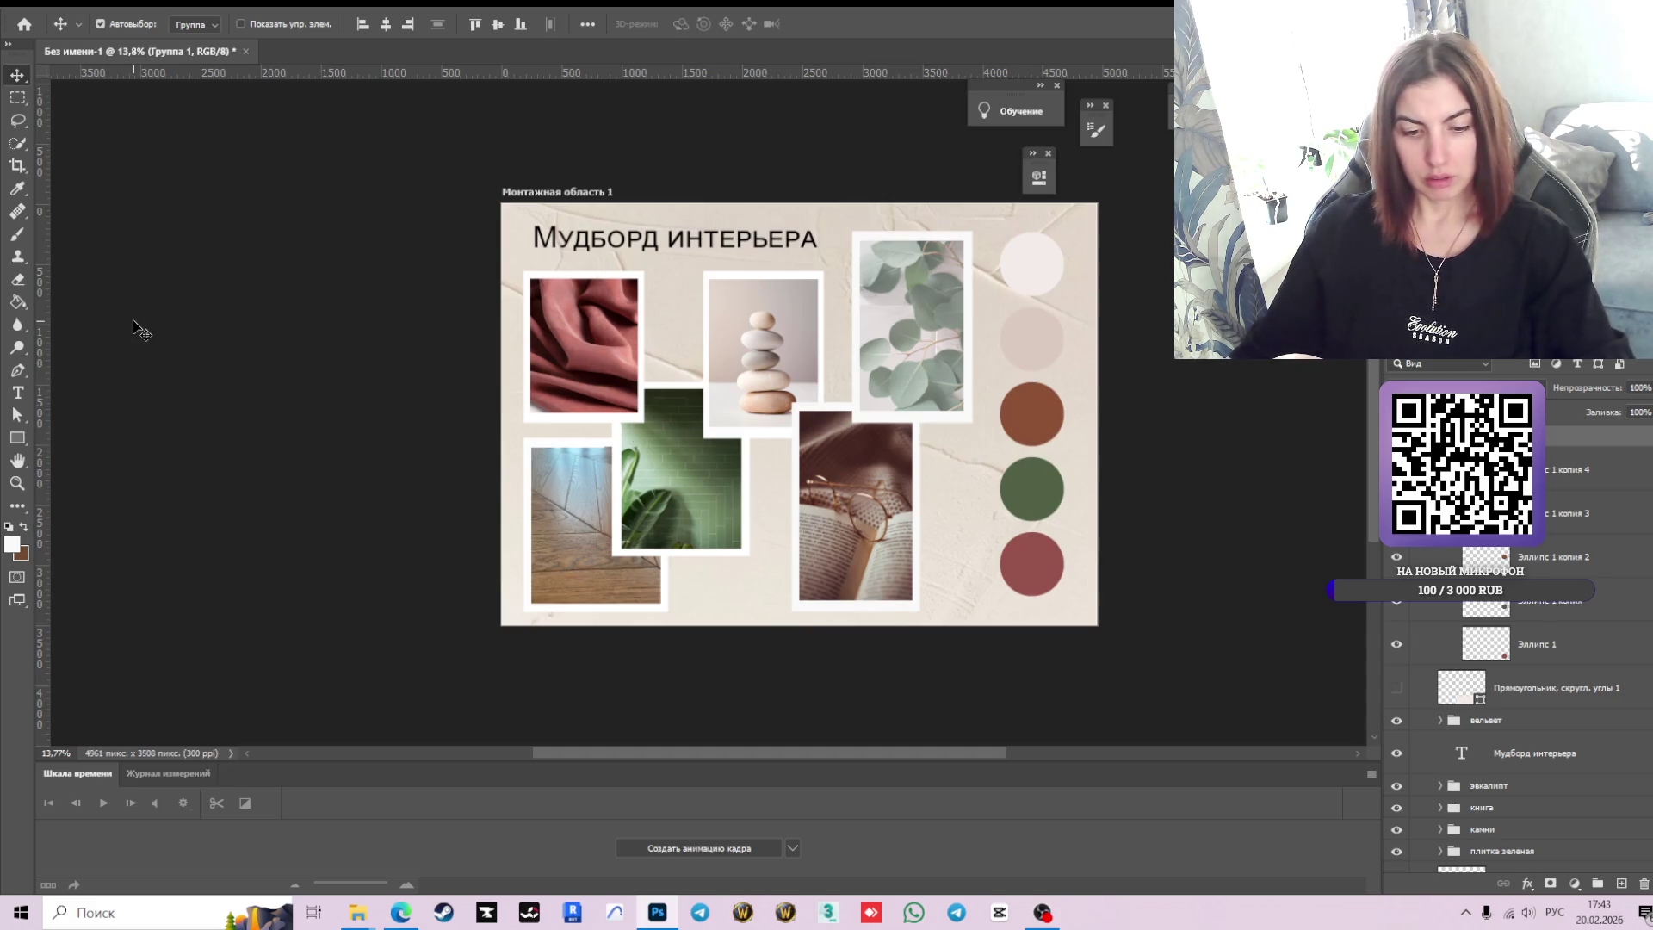
Fill the brown Эллипс 1 копия 2 palette circle with a tan sampled from the floor photo.
key(g)
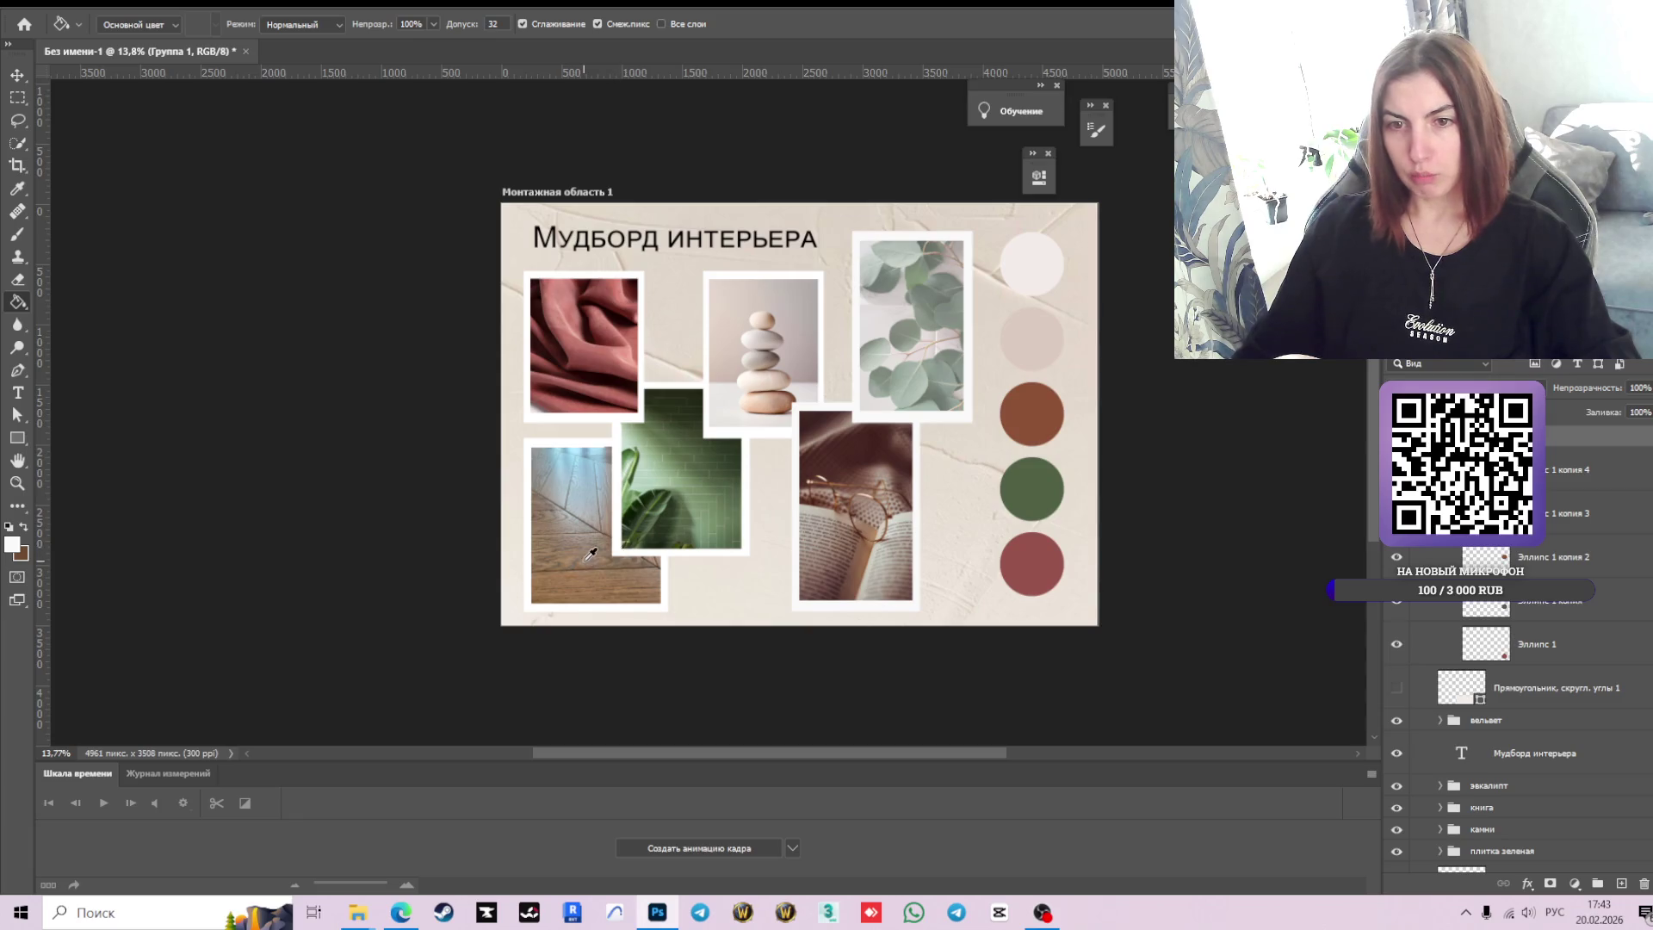
scroll(1463, 602, up, 1)
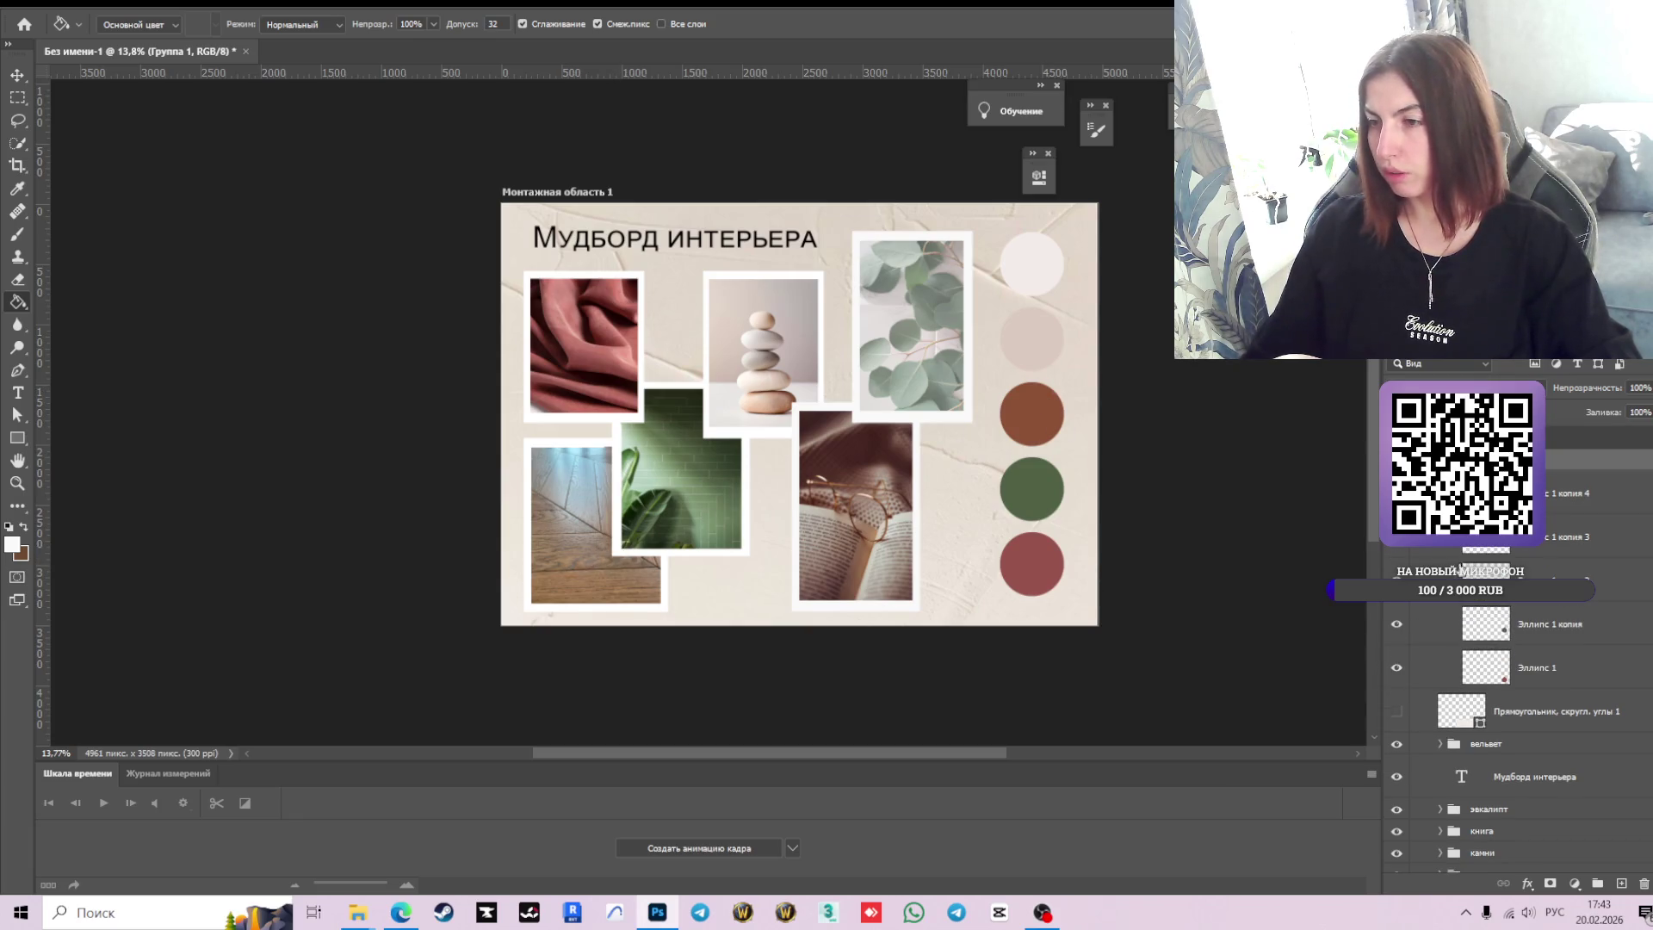
click(1498, 575)
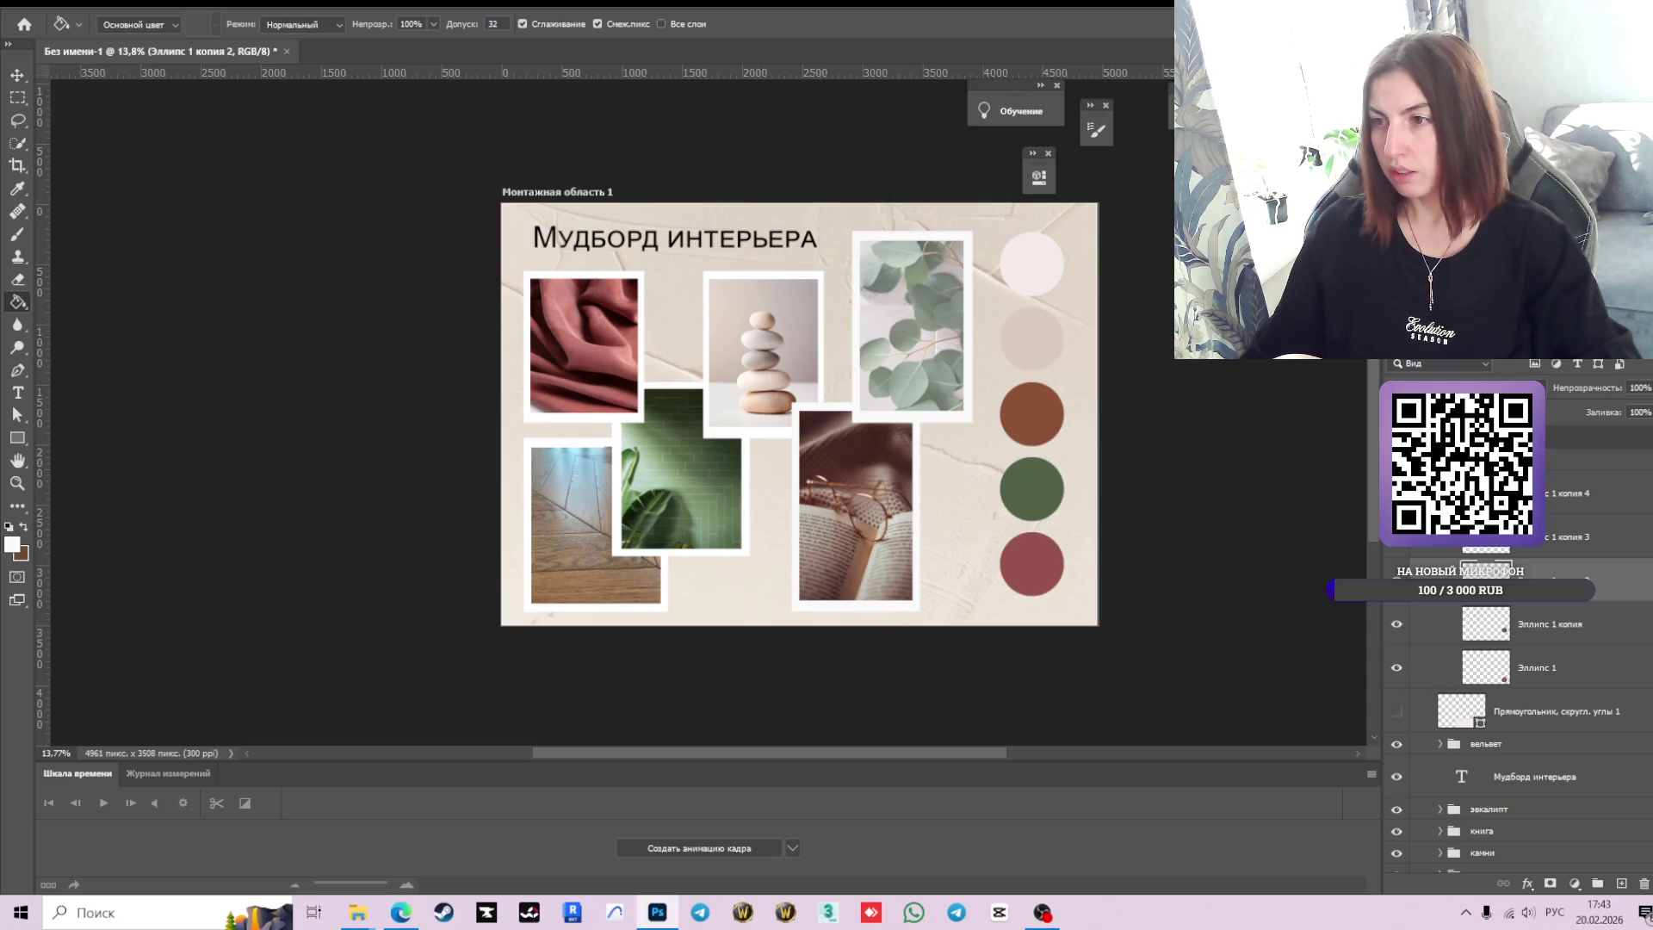
alt+click(605, 544)
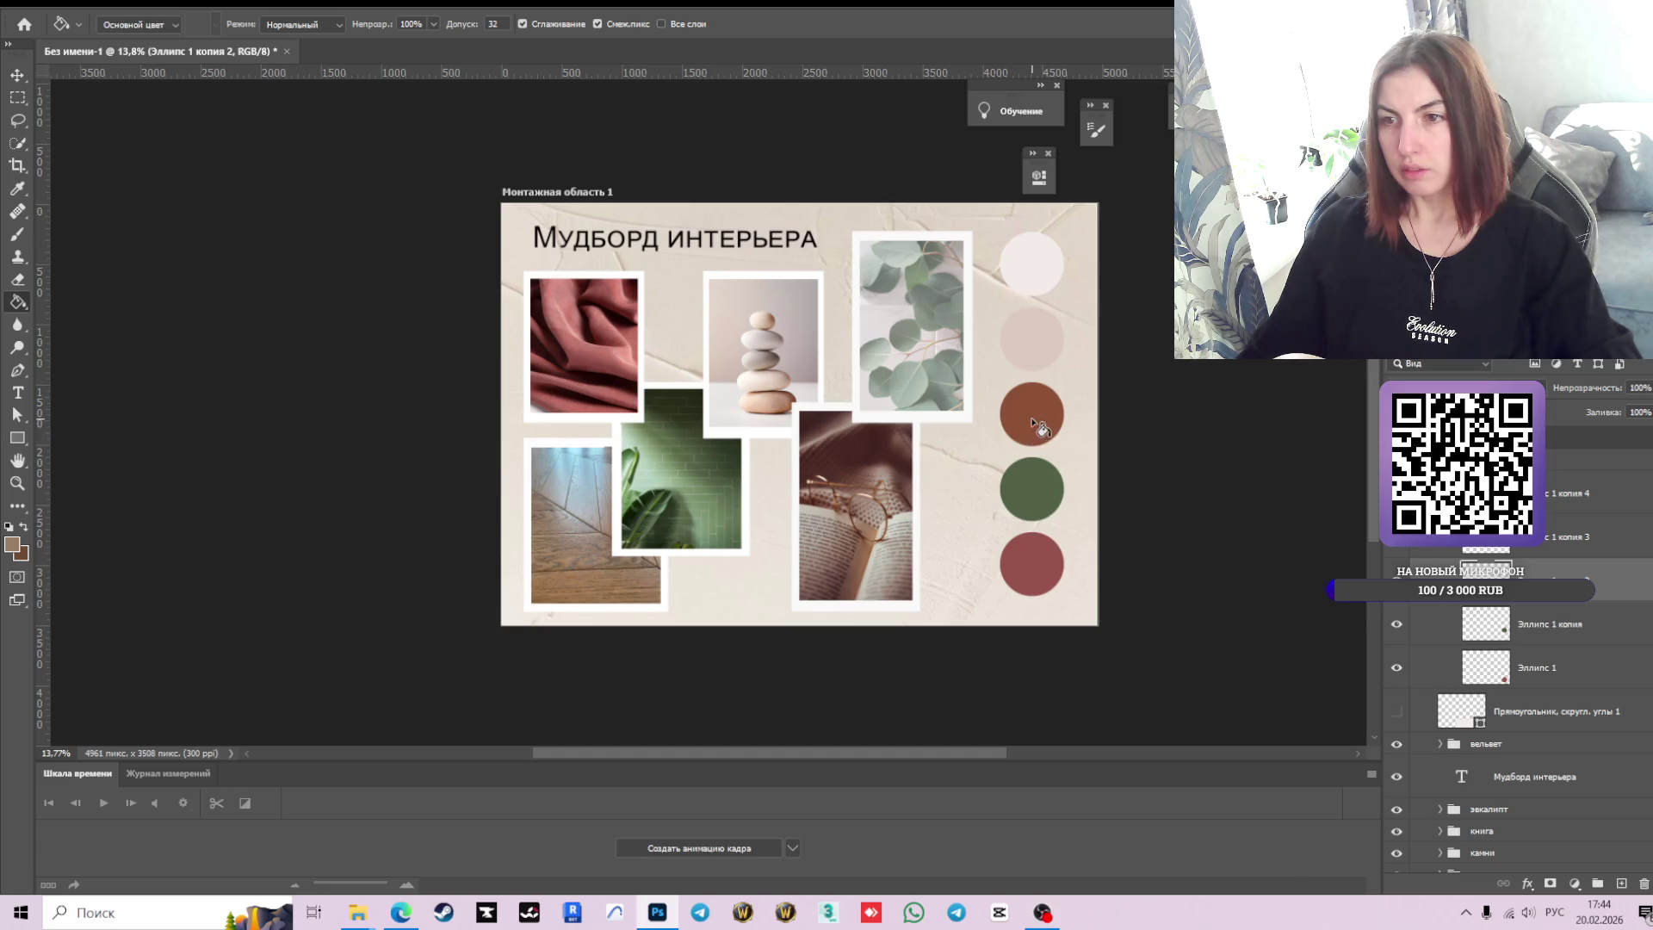
click(1031, 417)
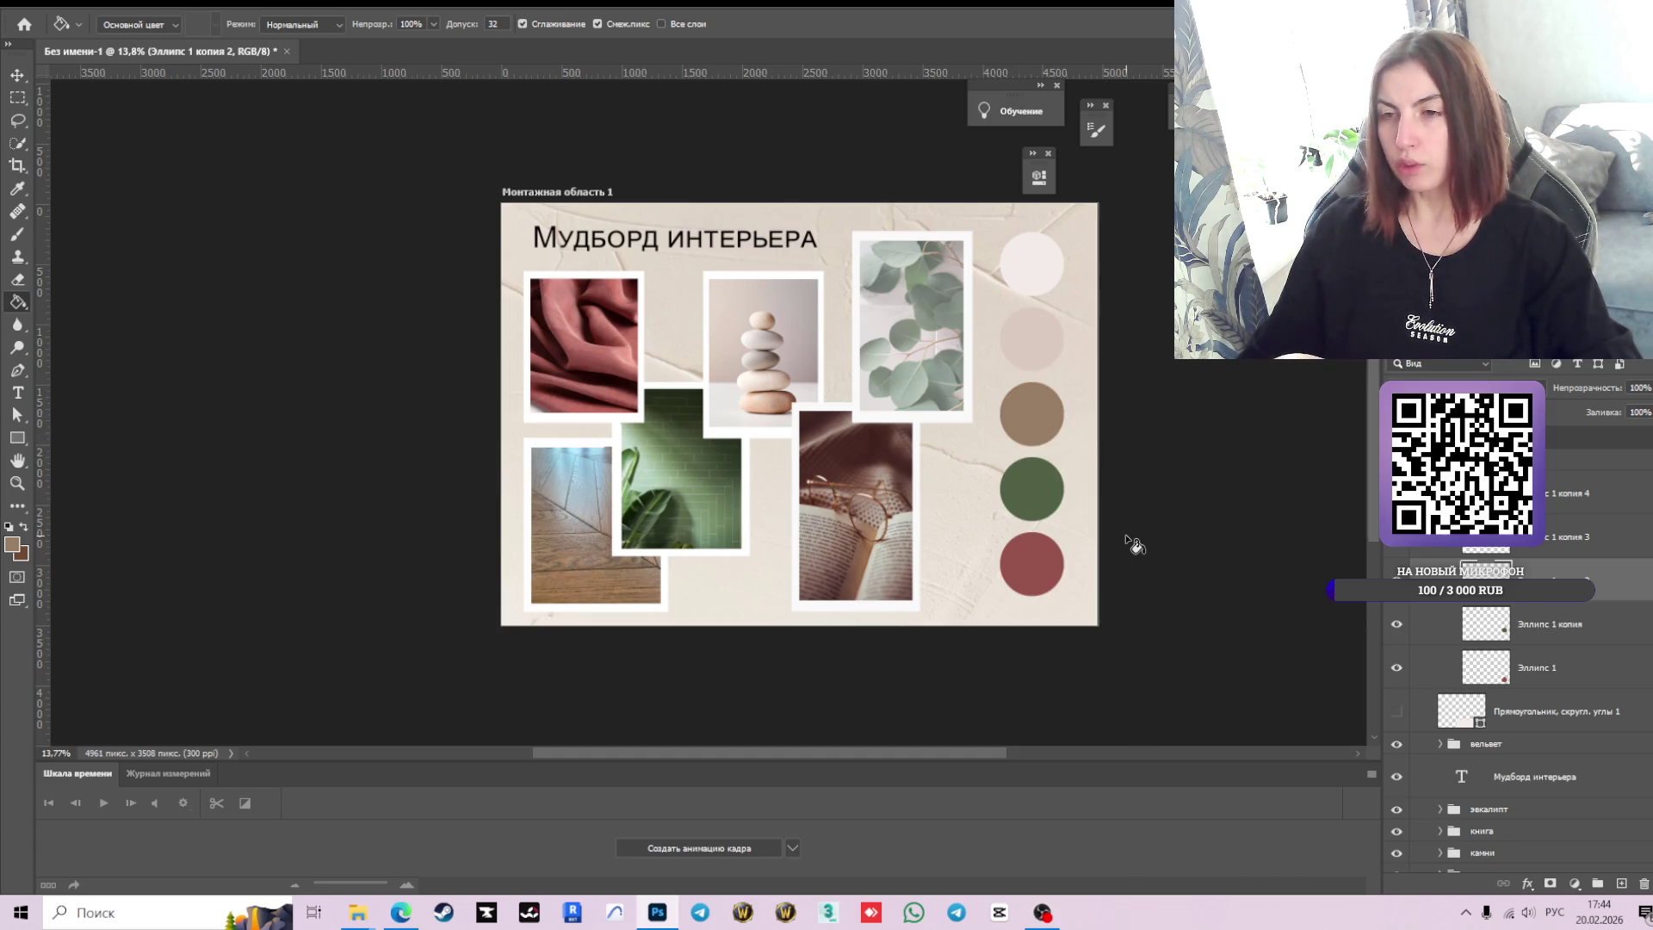
scroll(1078, 462, up, 1)
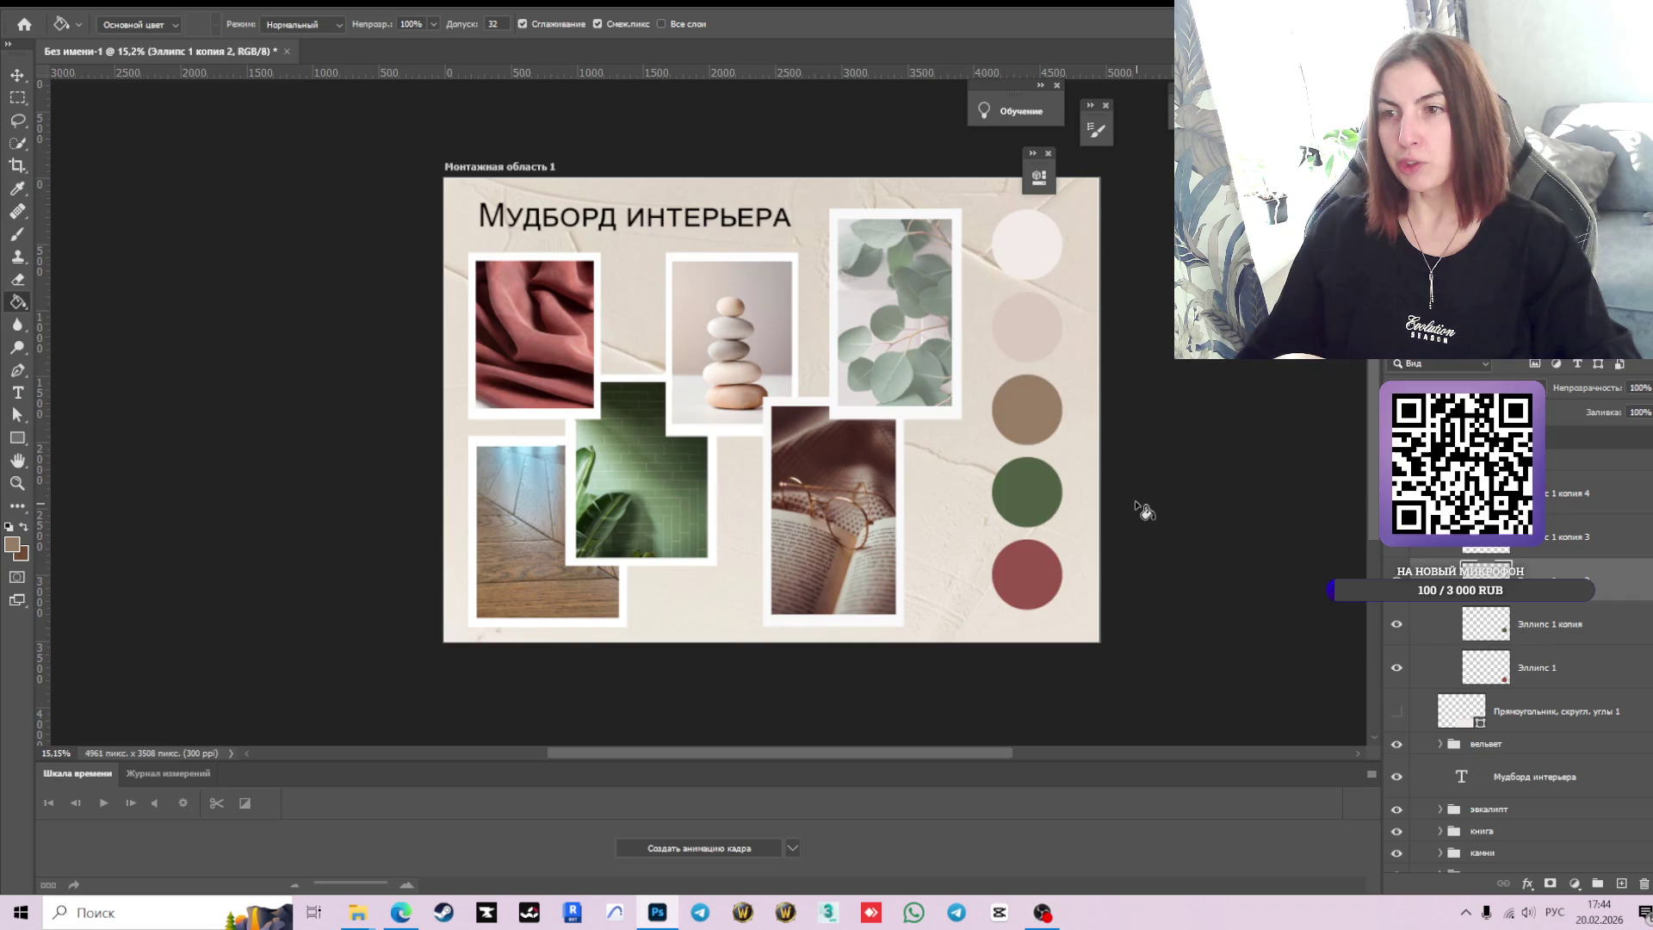
mouse_move(1105, 493)
mouse_down()
mouse_move(1070, 534)
mouse_move(1163, 538)
mouse_up()
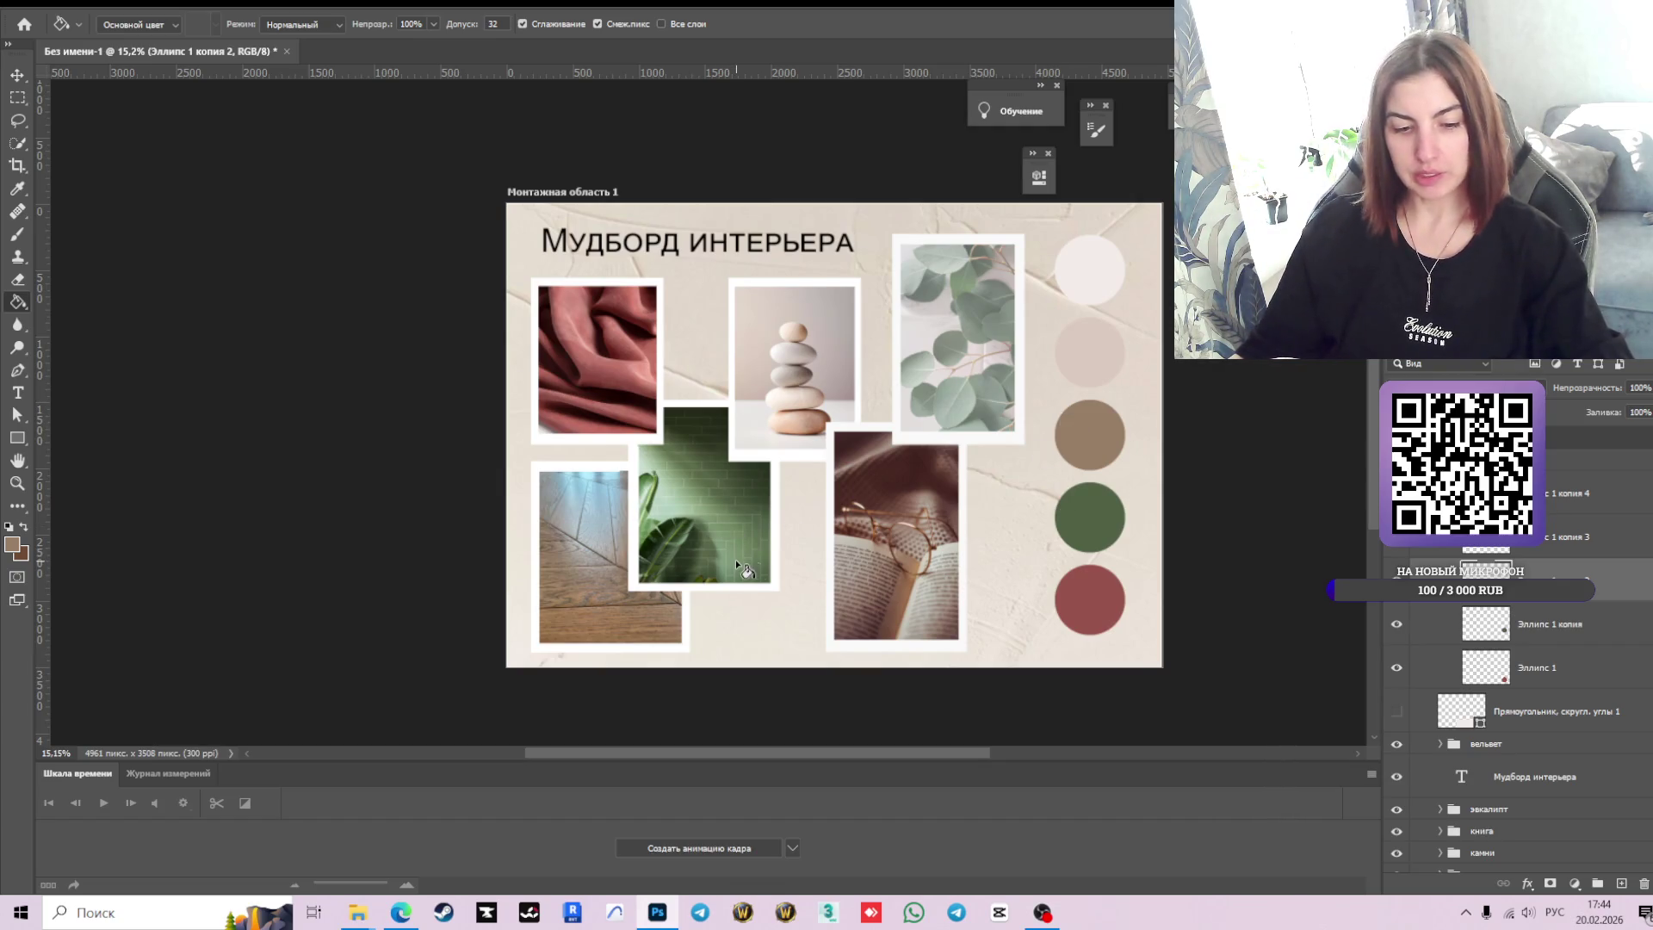
Crop the moodboard artboard with the Crop tool.
key(c)
mouse_move(1225, 384)
mouse_down()
mouse_move(1269, 498)
mouse_move(641, 551)
mouse_move(900, 482)
mouse_move(1050, 480)
mouse_up()
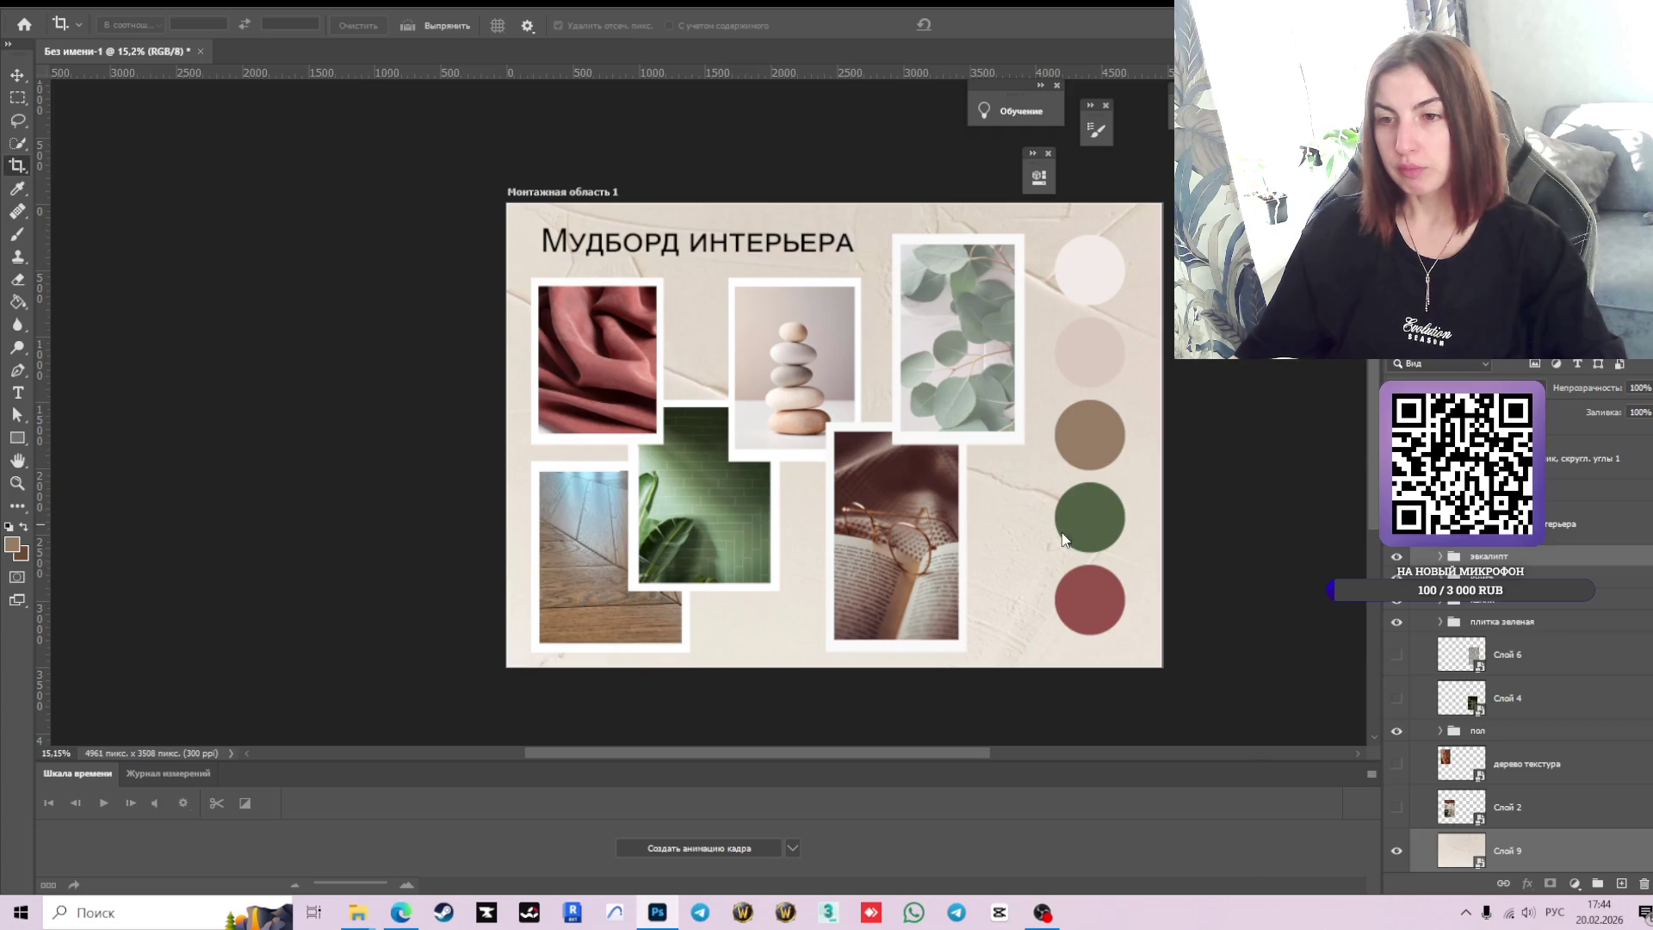
scroll(834, 557, down, 5)
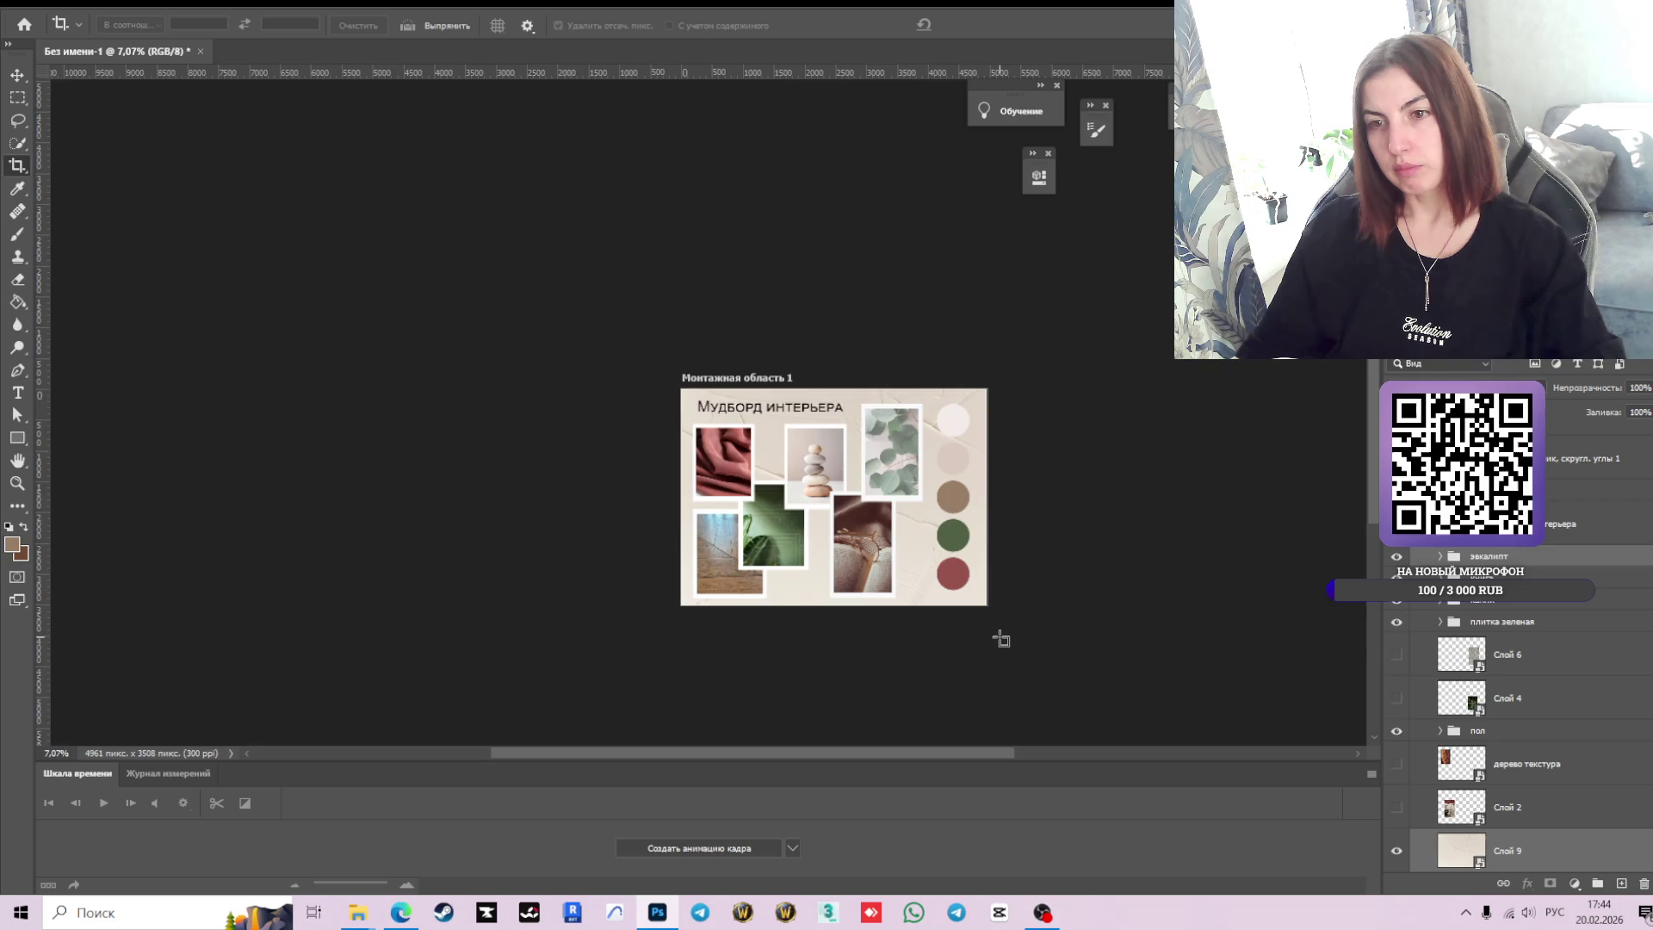
scroll(835, 599, up, 1)
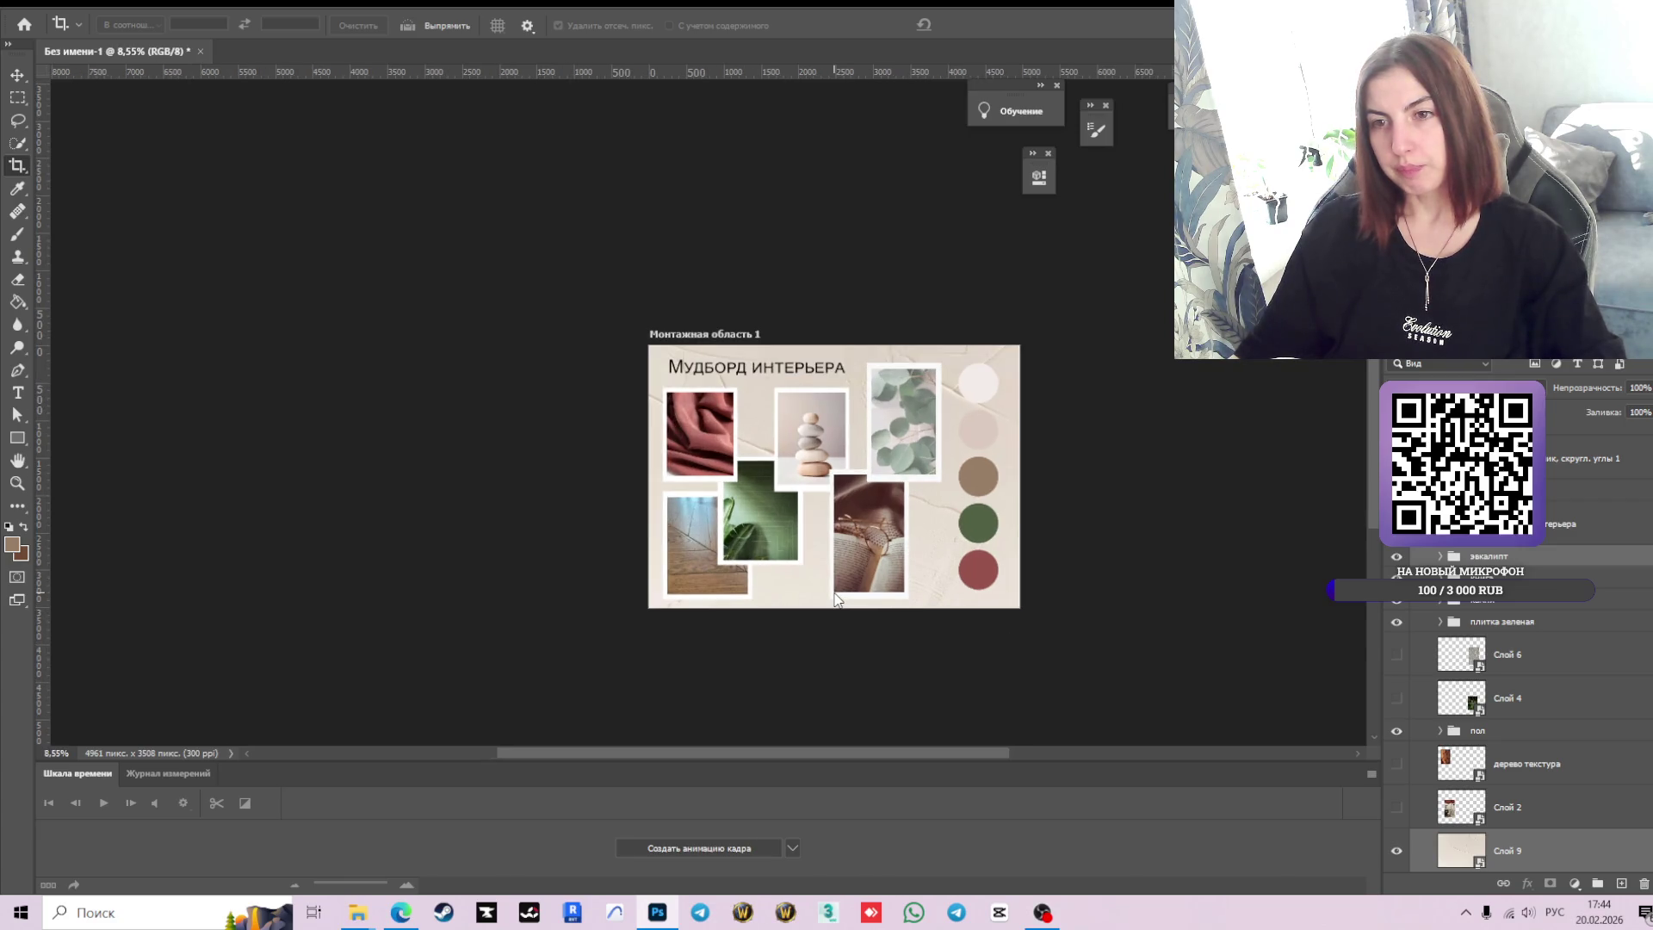
scroll(818, 553, up, 2)
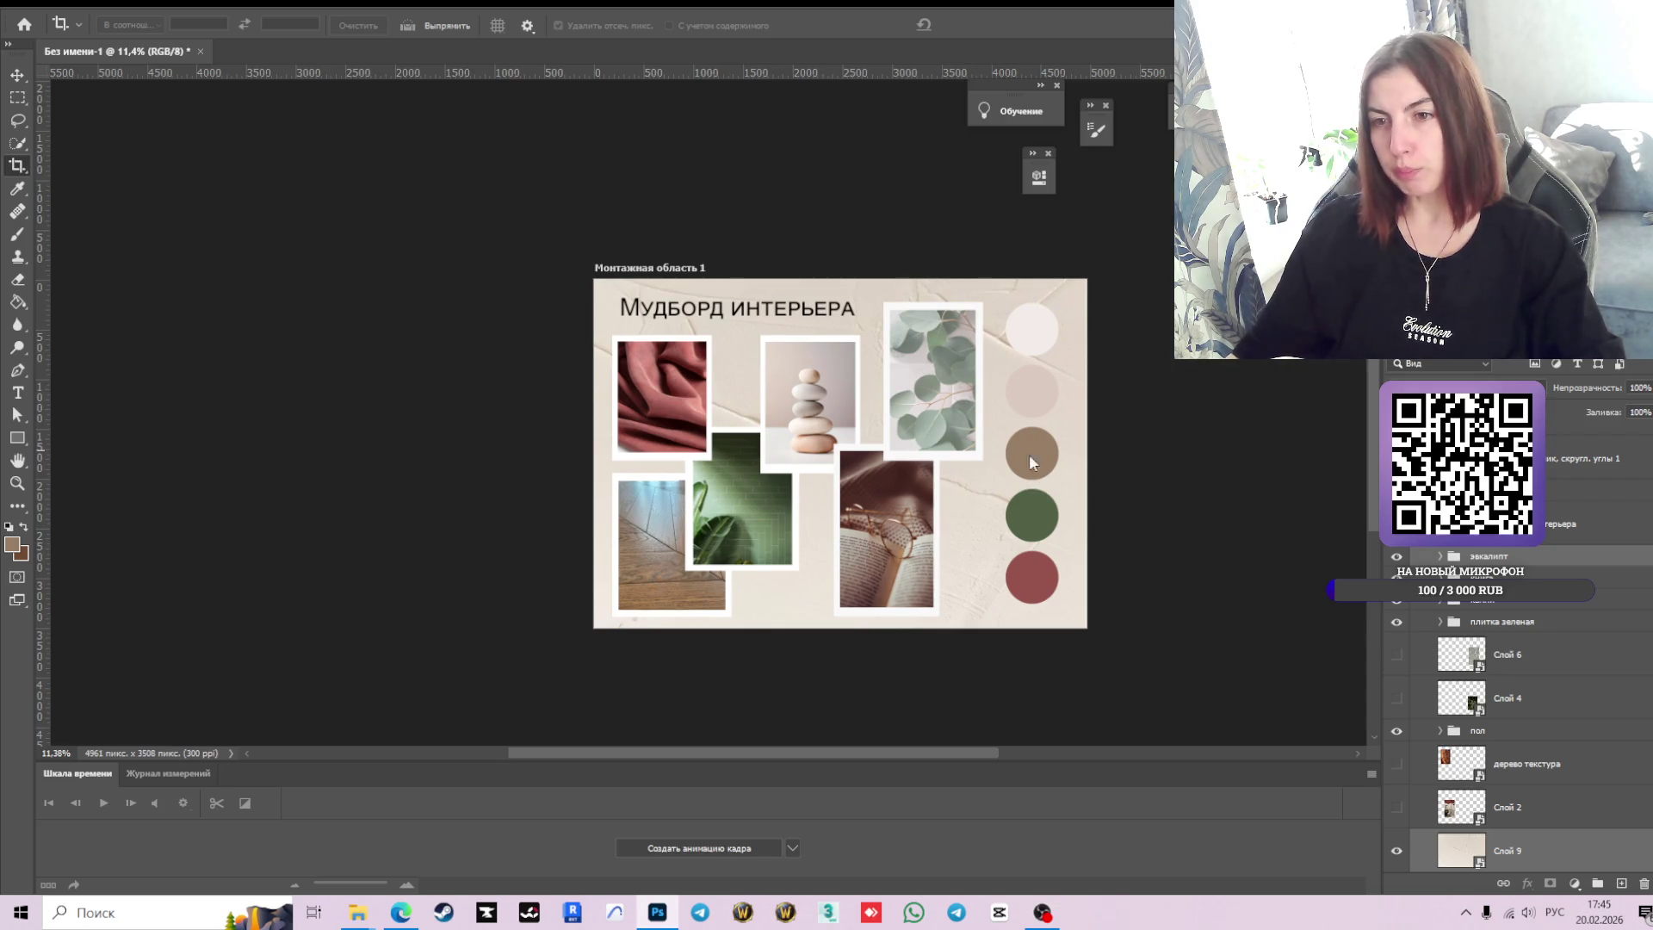
scroll(814, 431, up, 1)
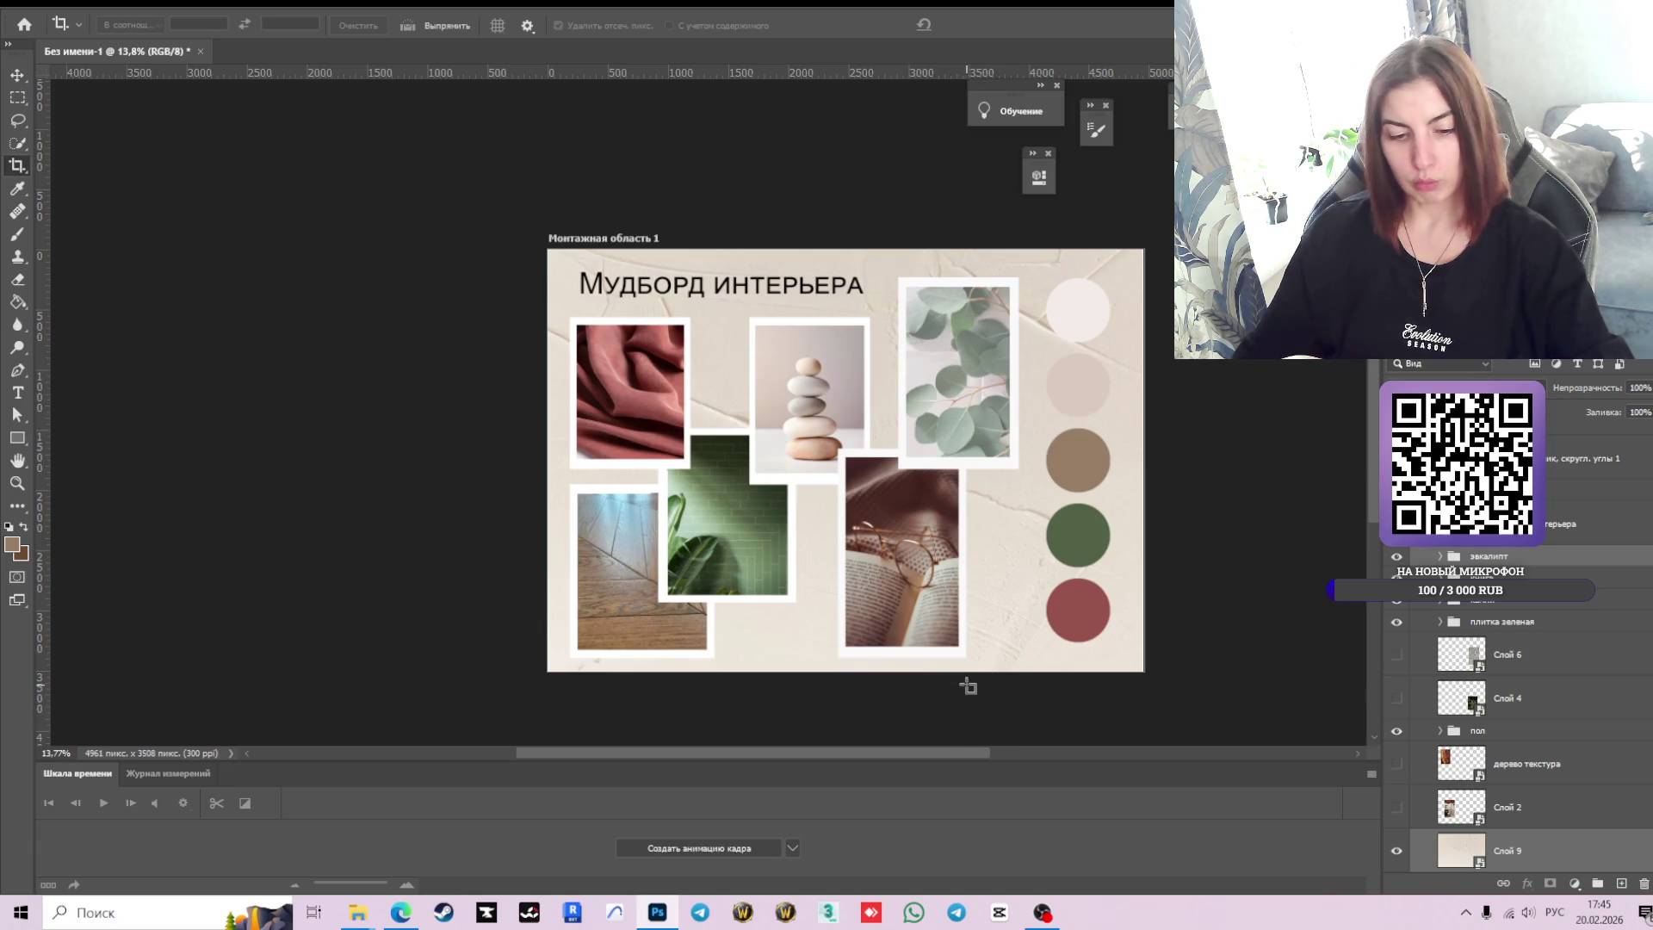
Nudge the moodboard title slightly, deselect the layer, and open the File menu.
key(v)
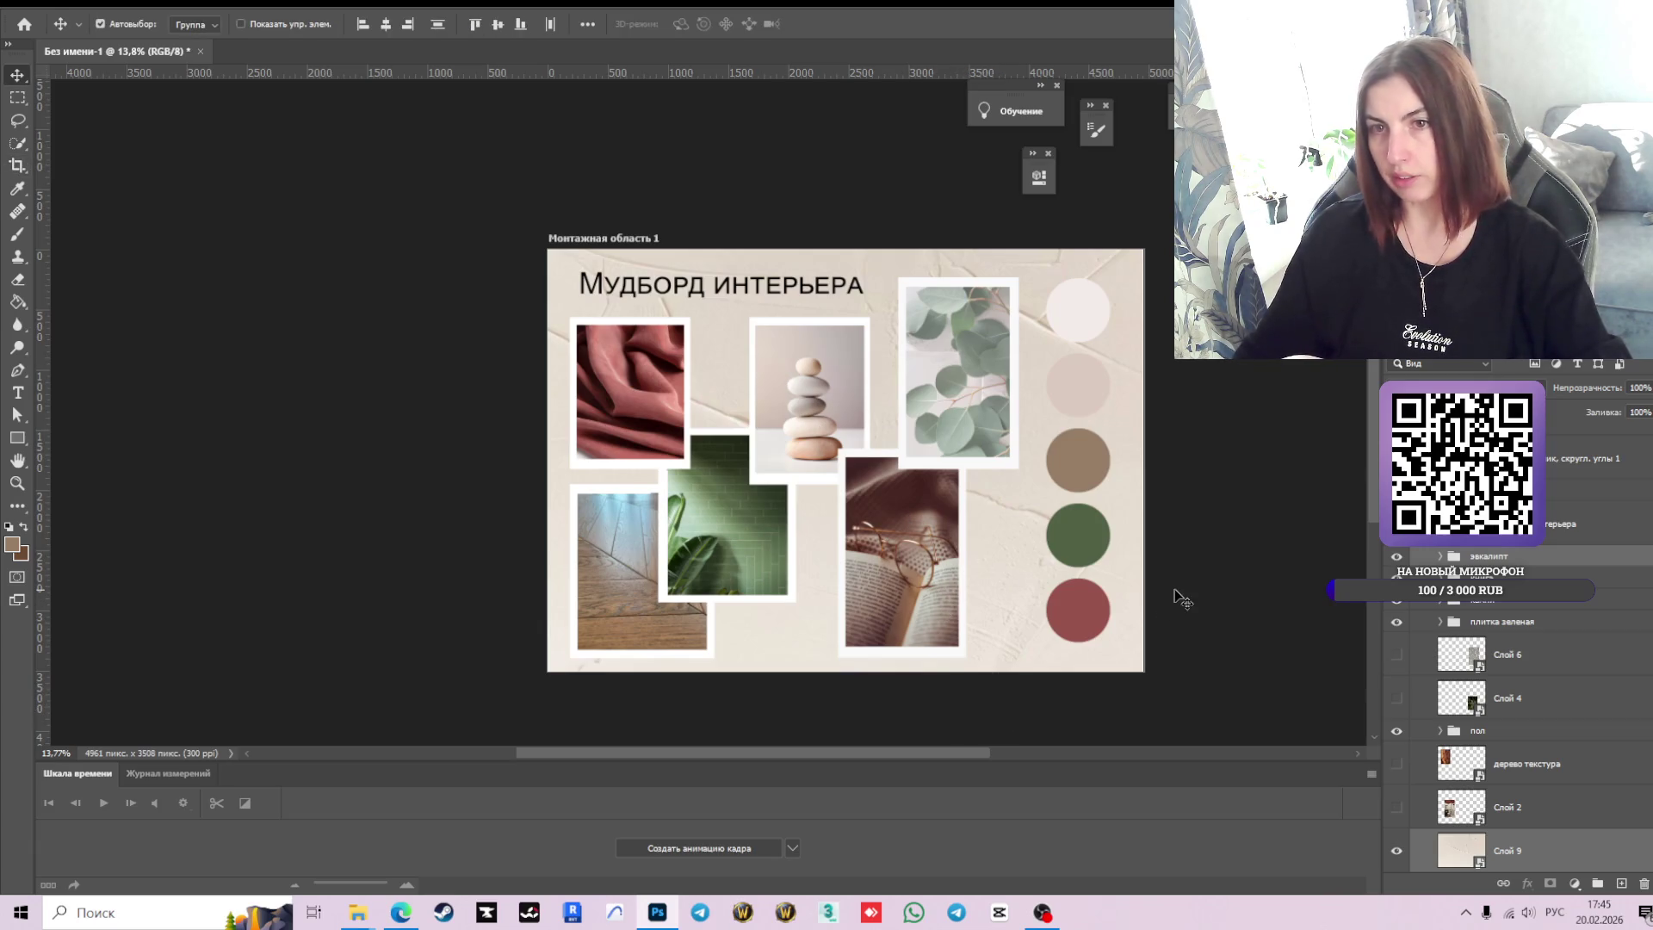
drag(707, 296, 710, 294)
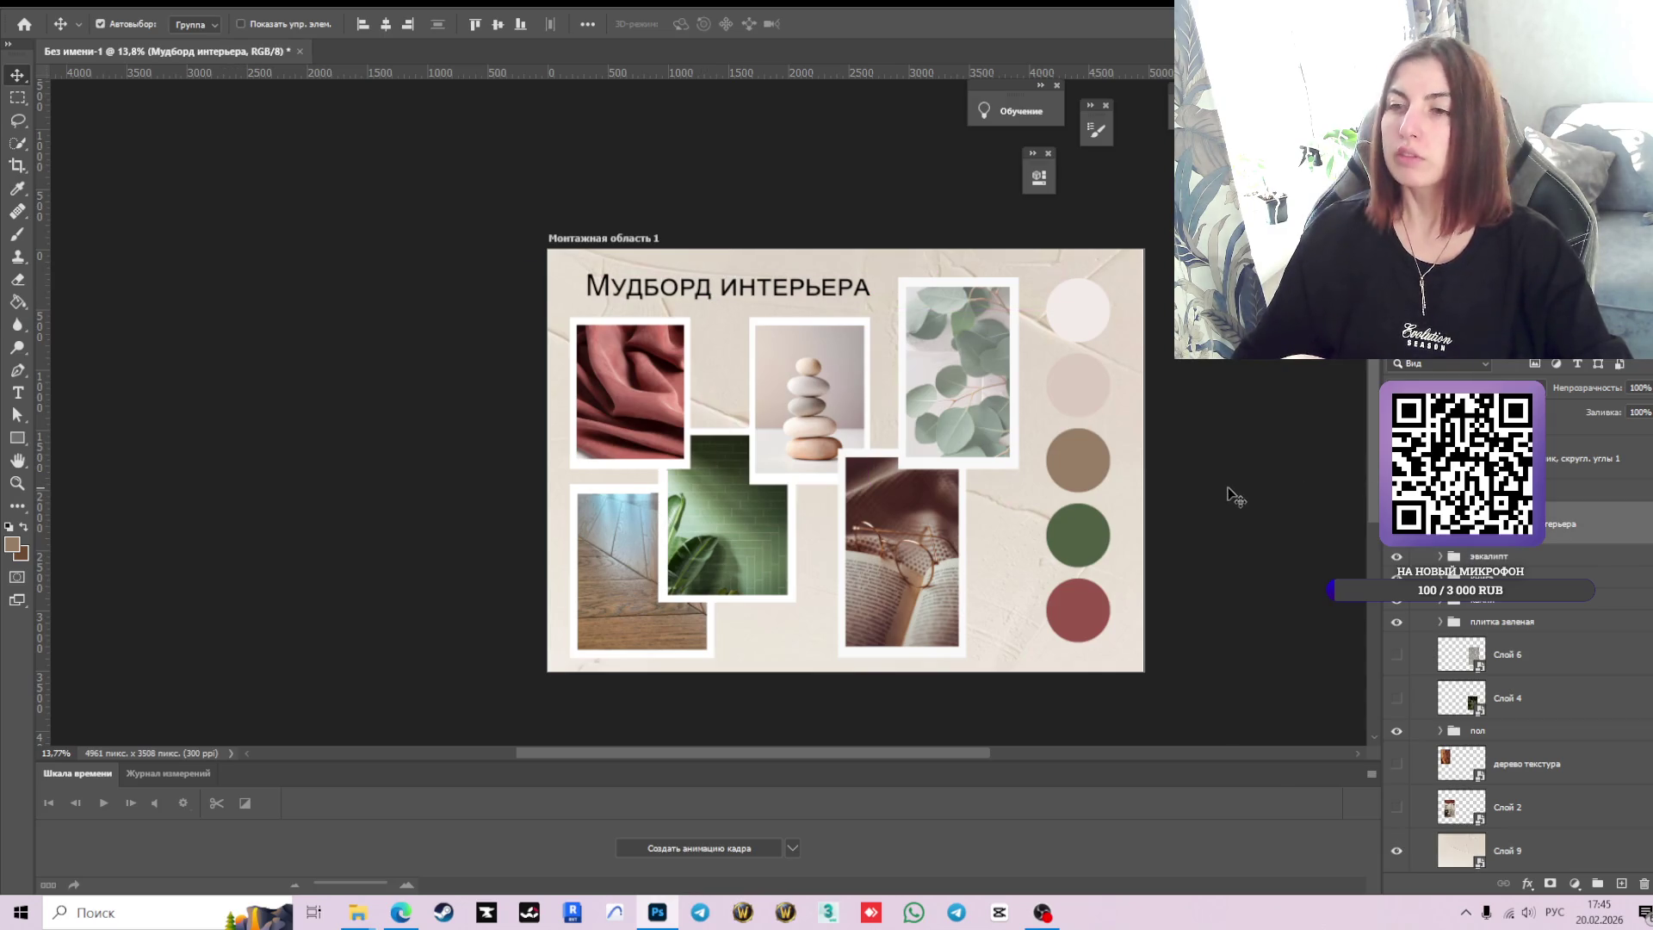
click(1228, 493)
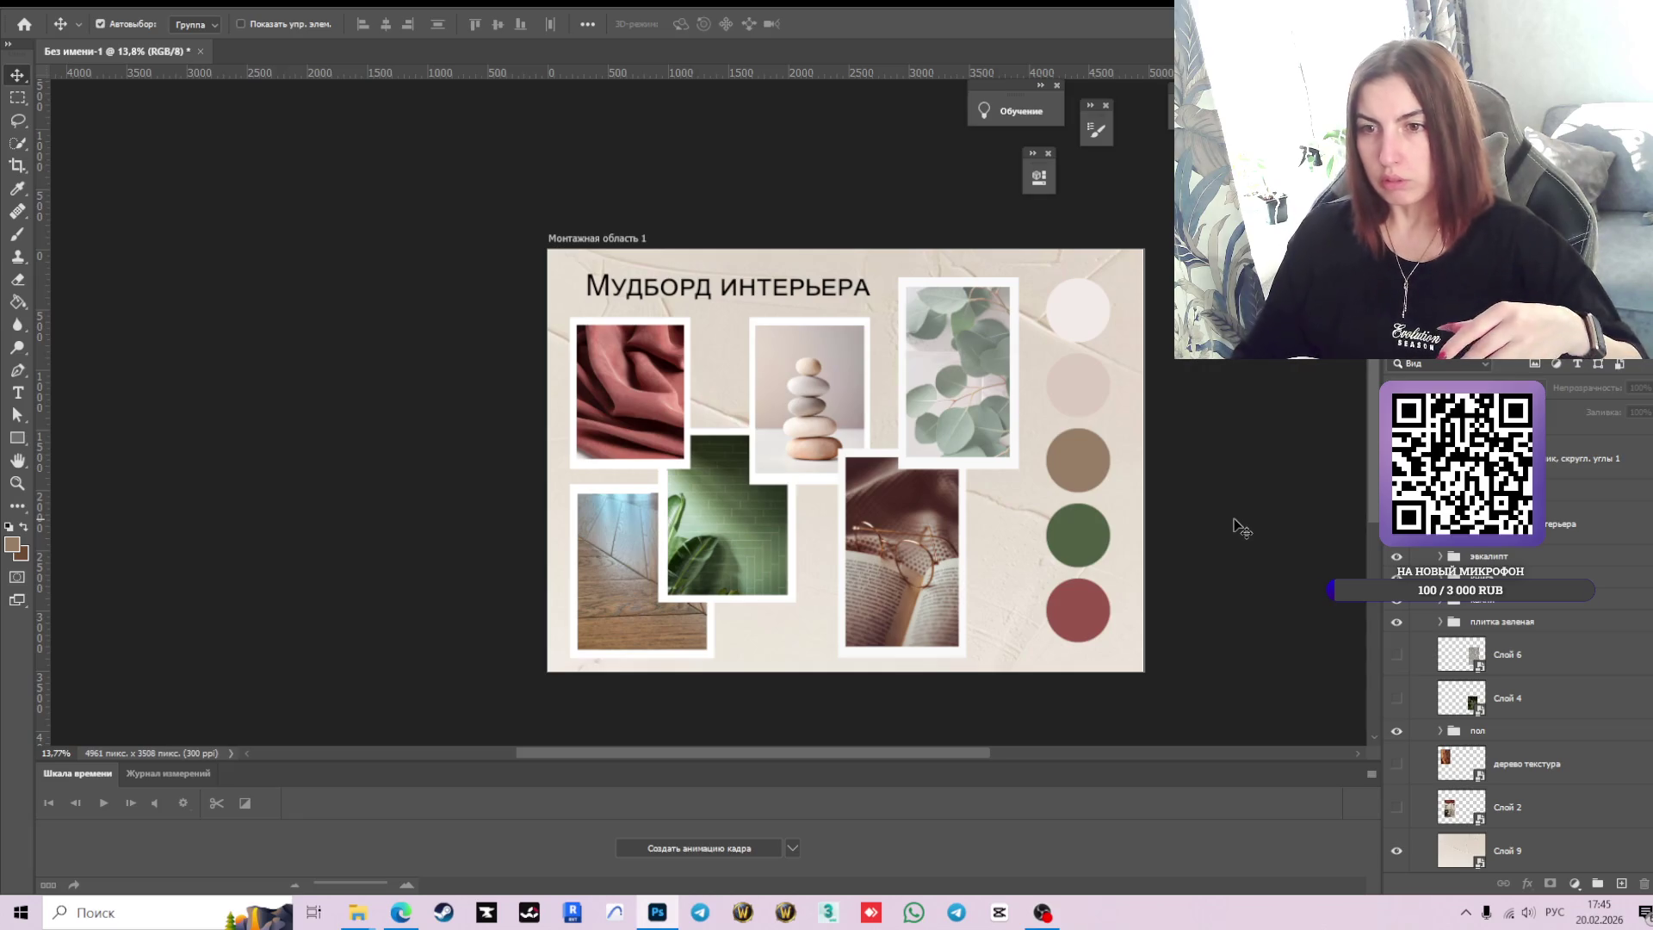
click(30, 8)
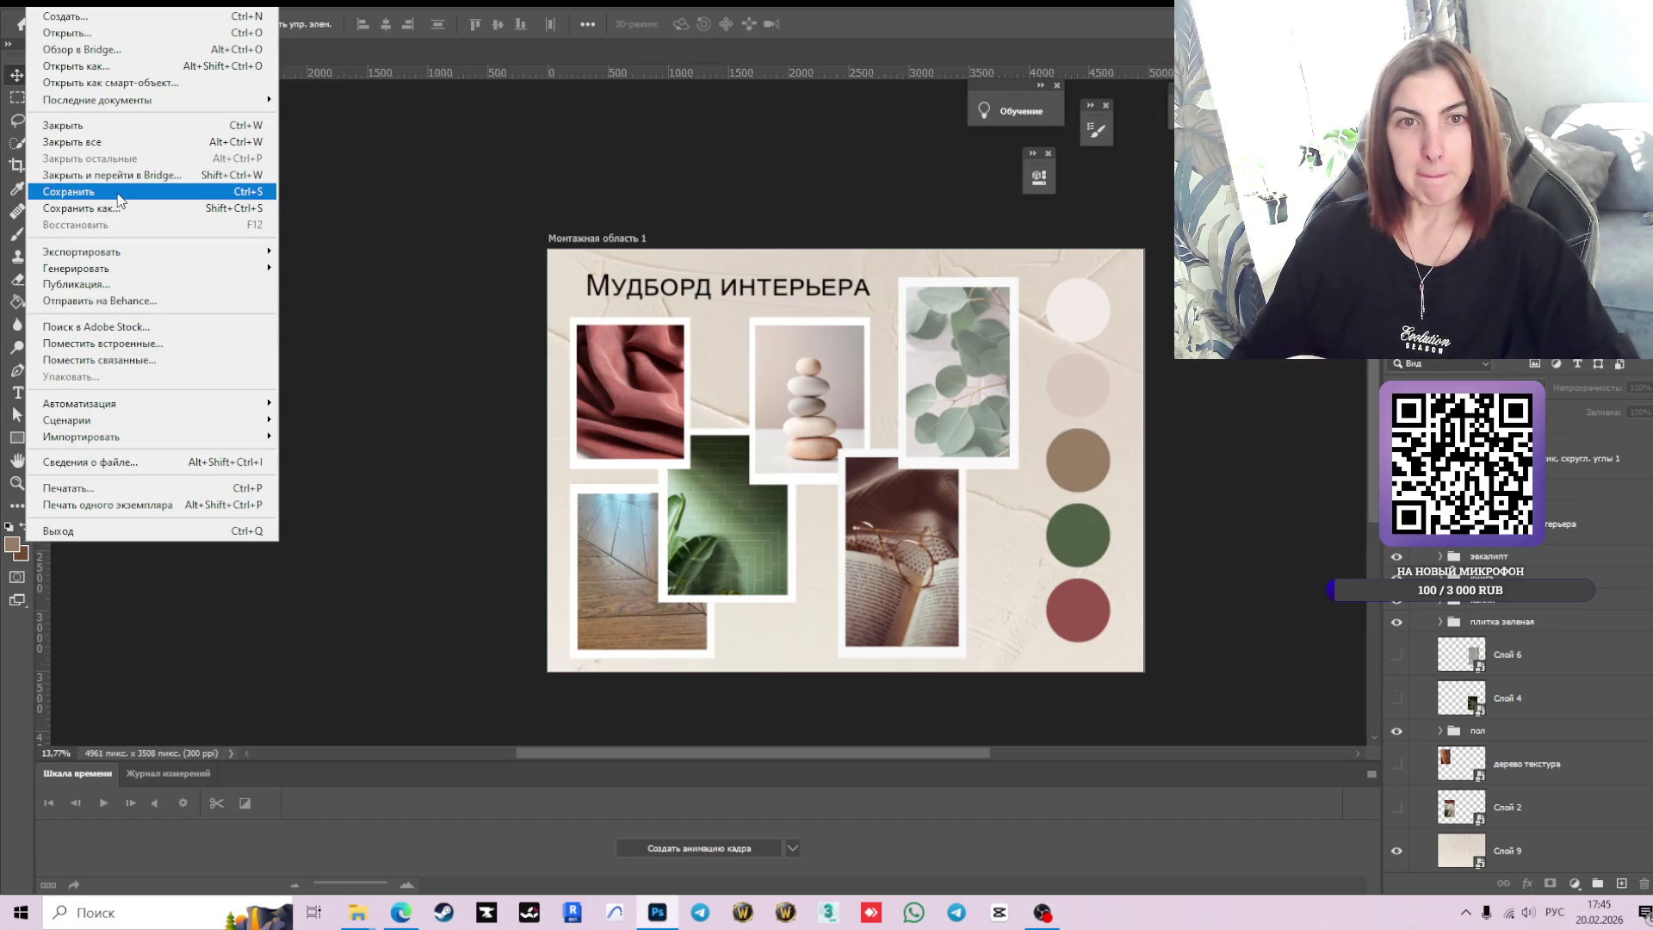
Save the moodboard to the Desktop as a layered PSD named after the moodboard and its author.
click(110, 197)
click(887, 530)
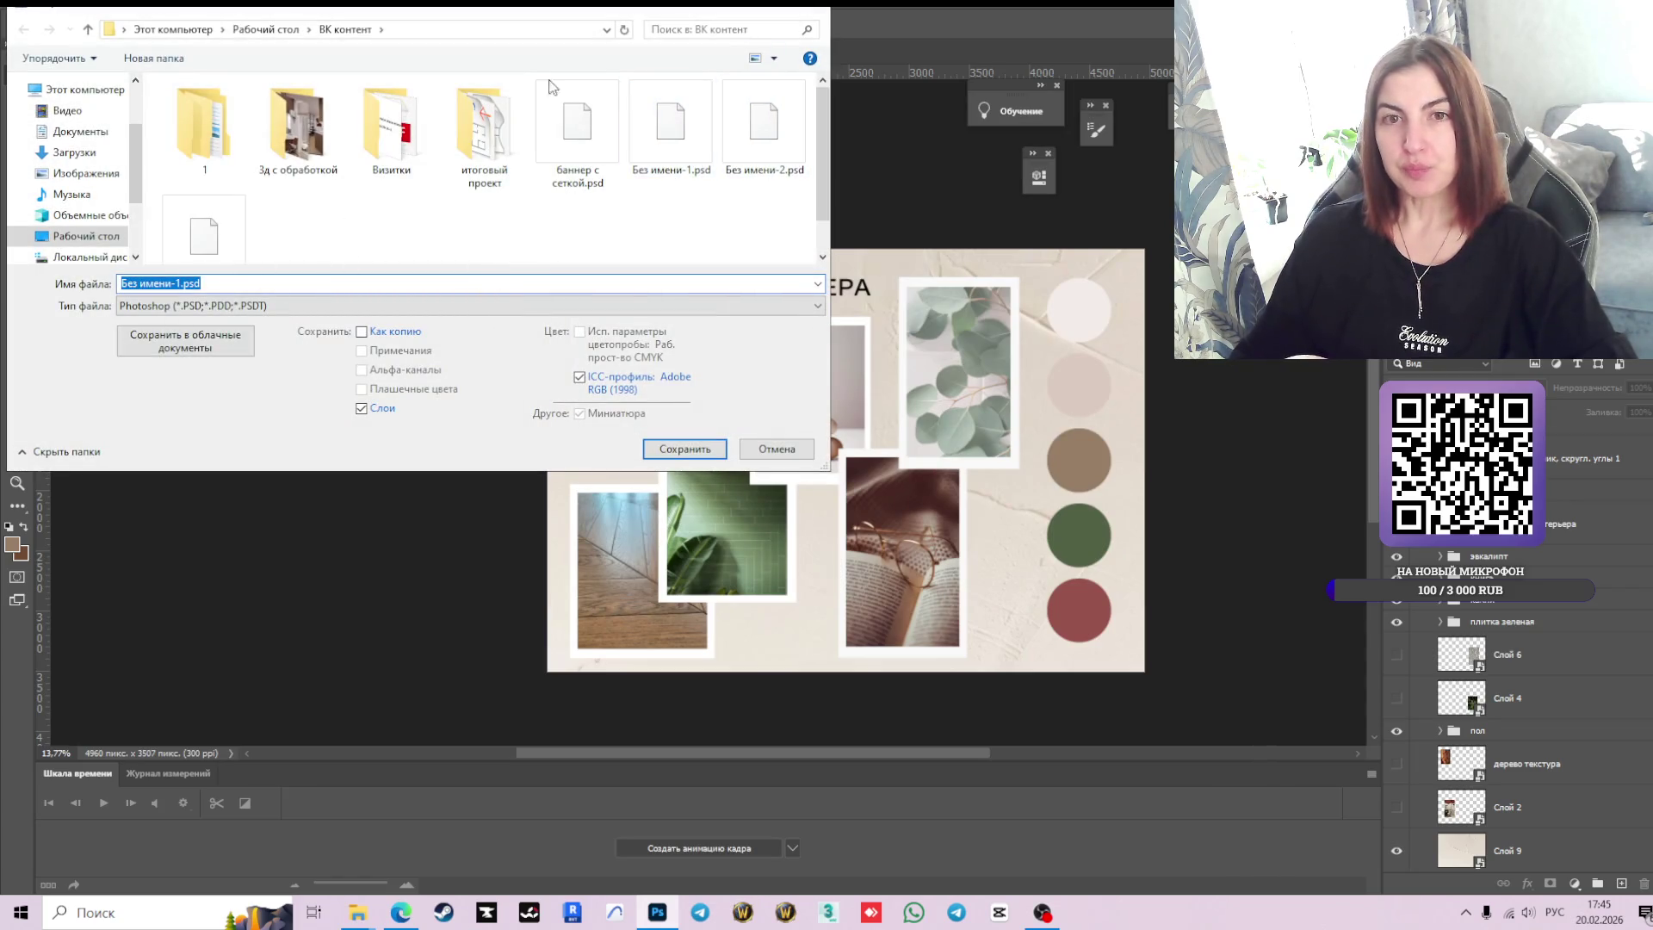
click(75, 241)
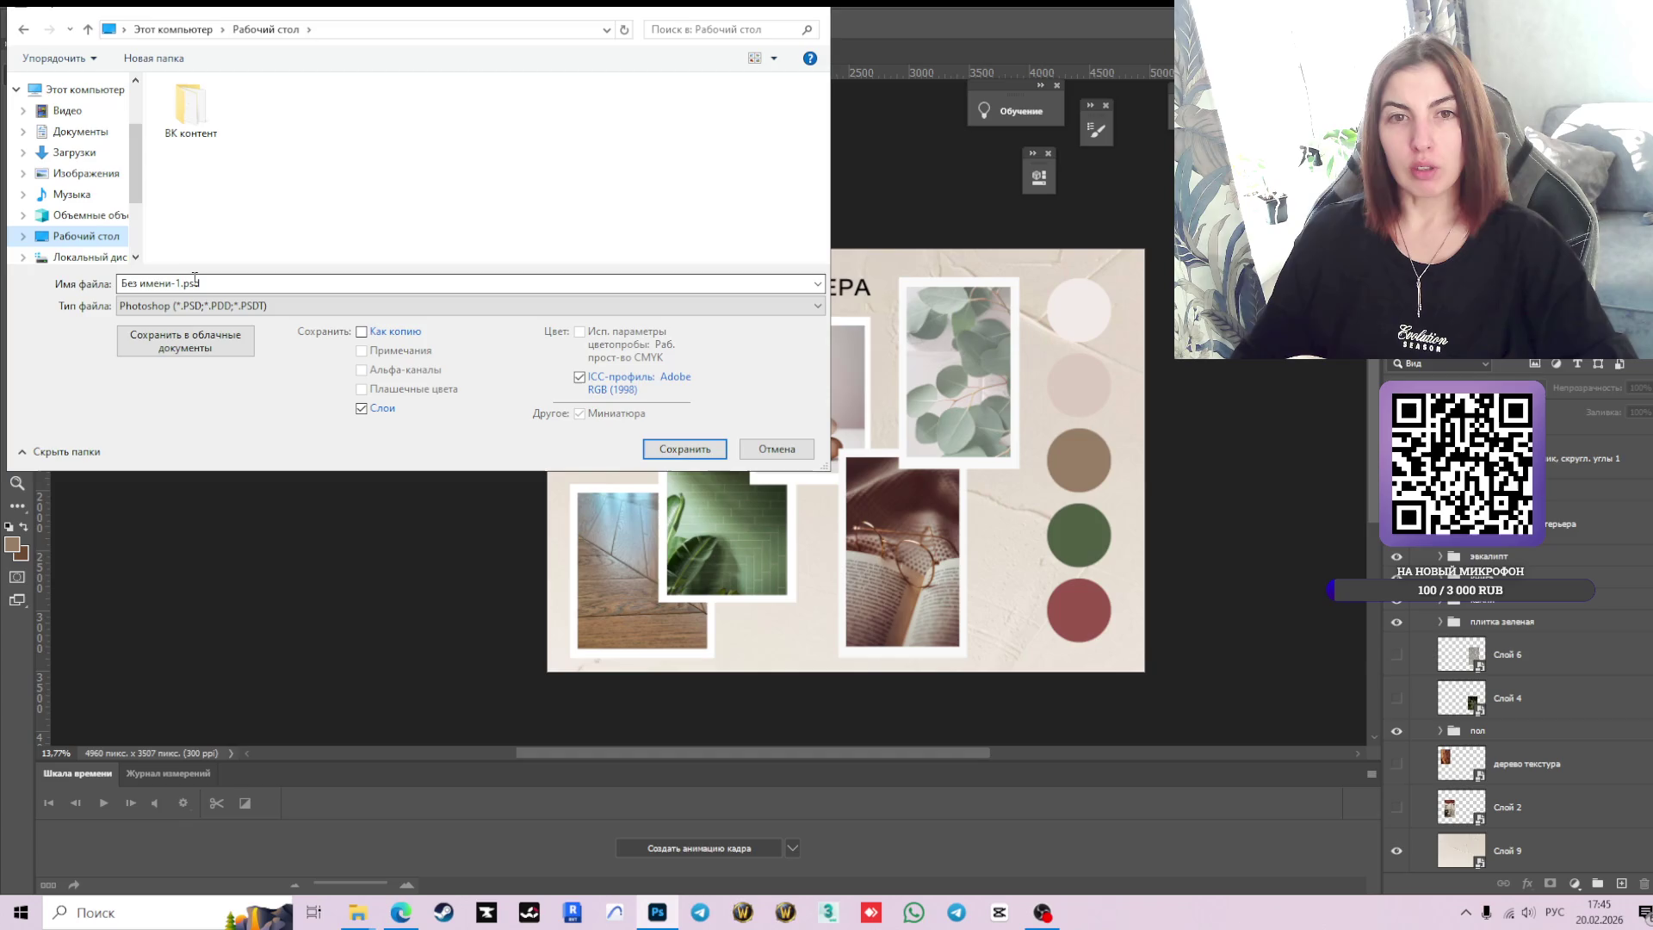
drag(180, 287, 121, 285)
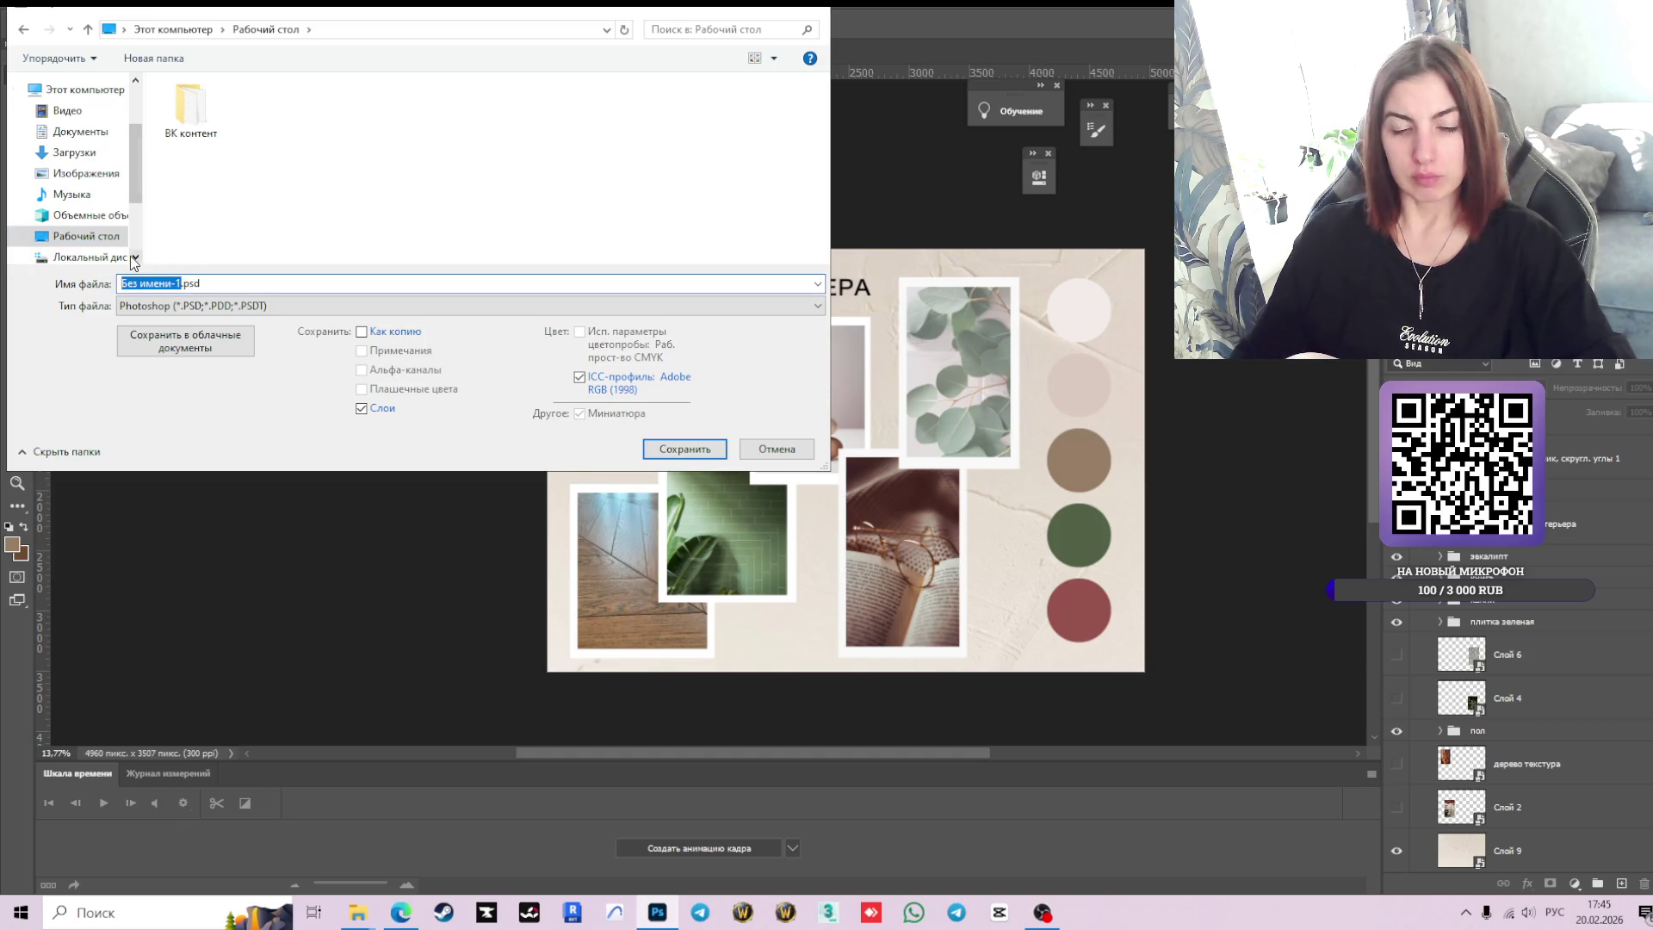
text(мудб)
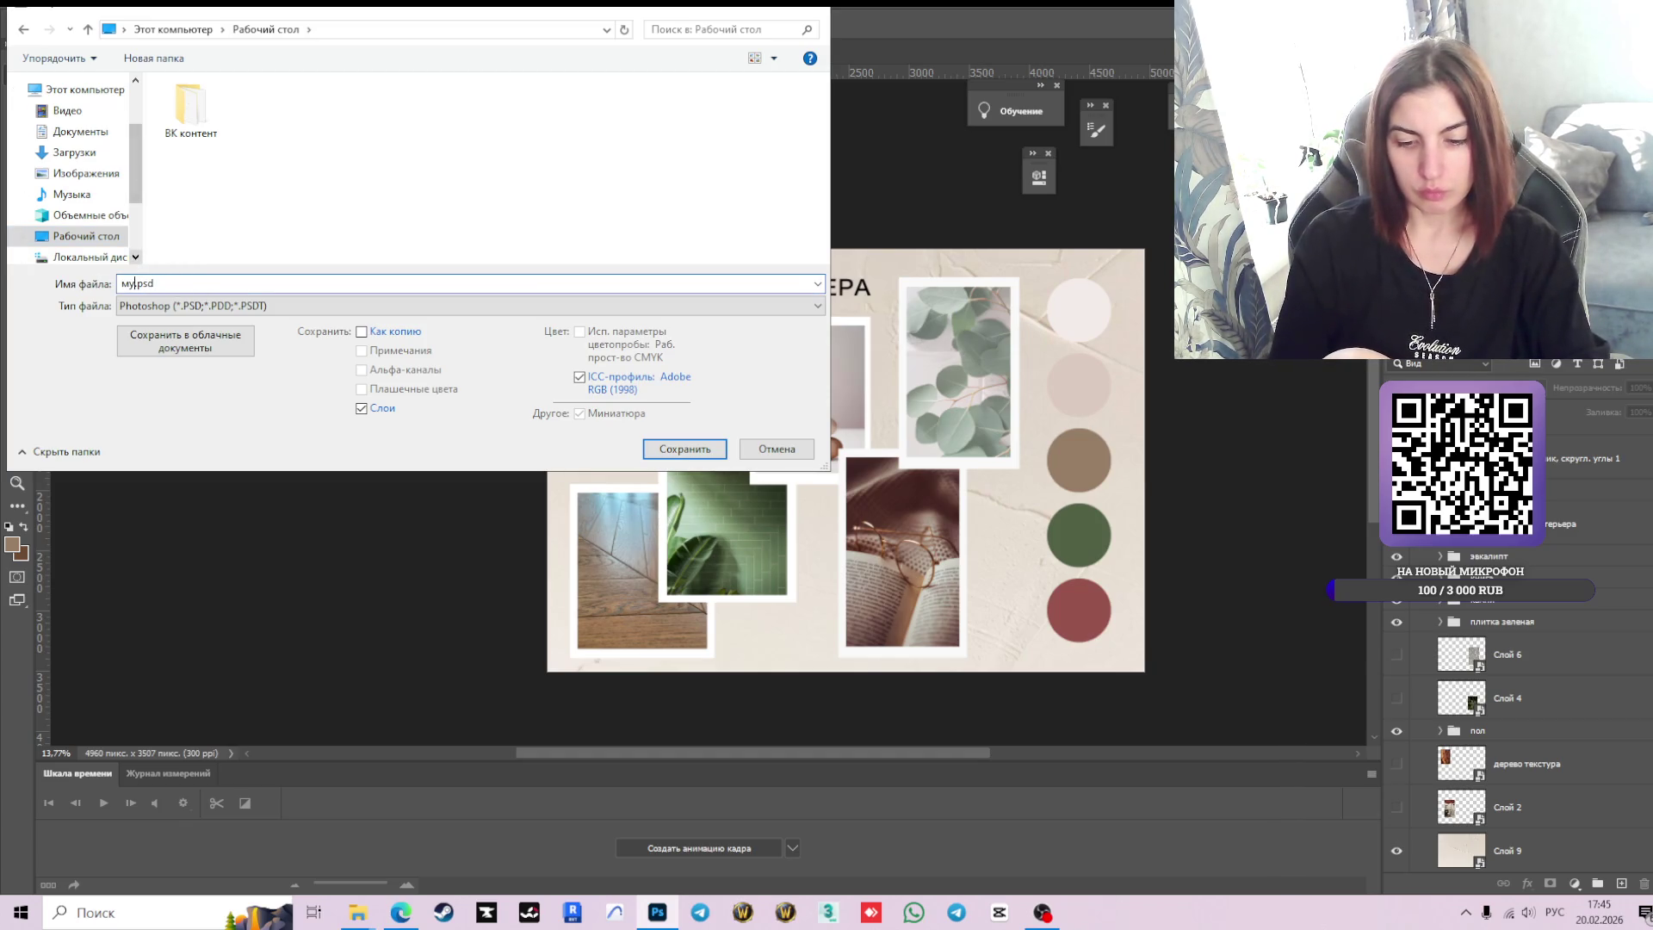
text(орд )
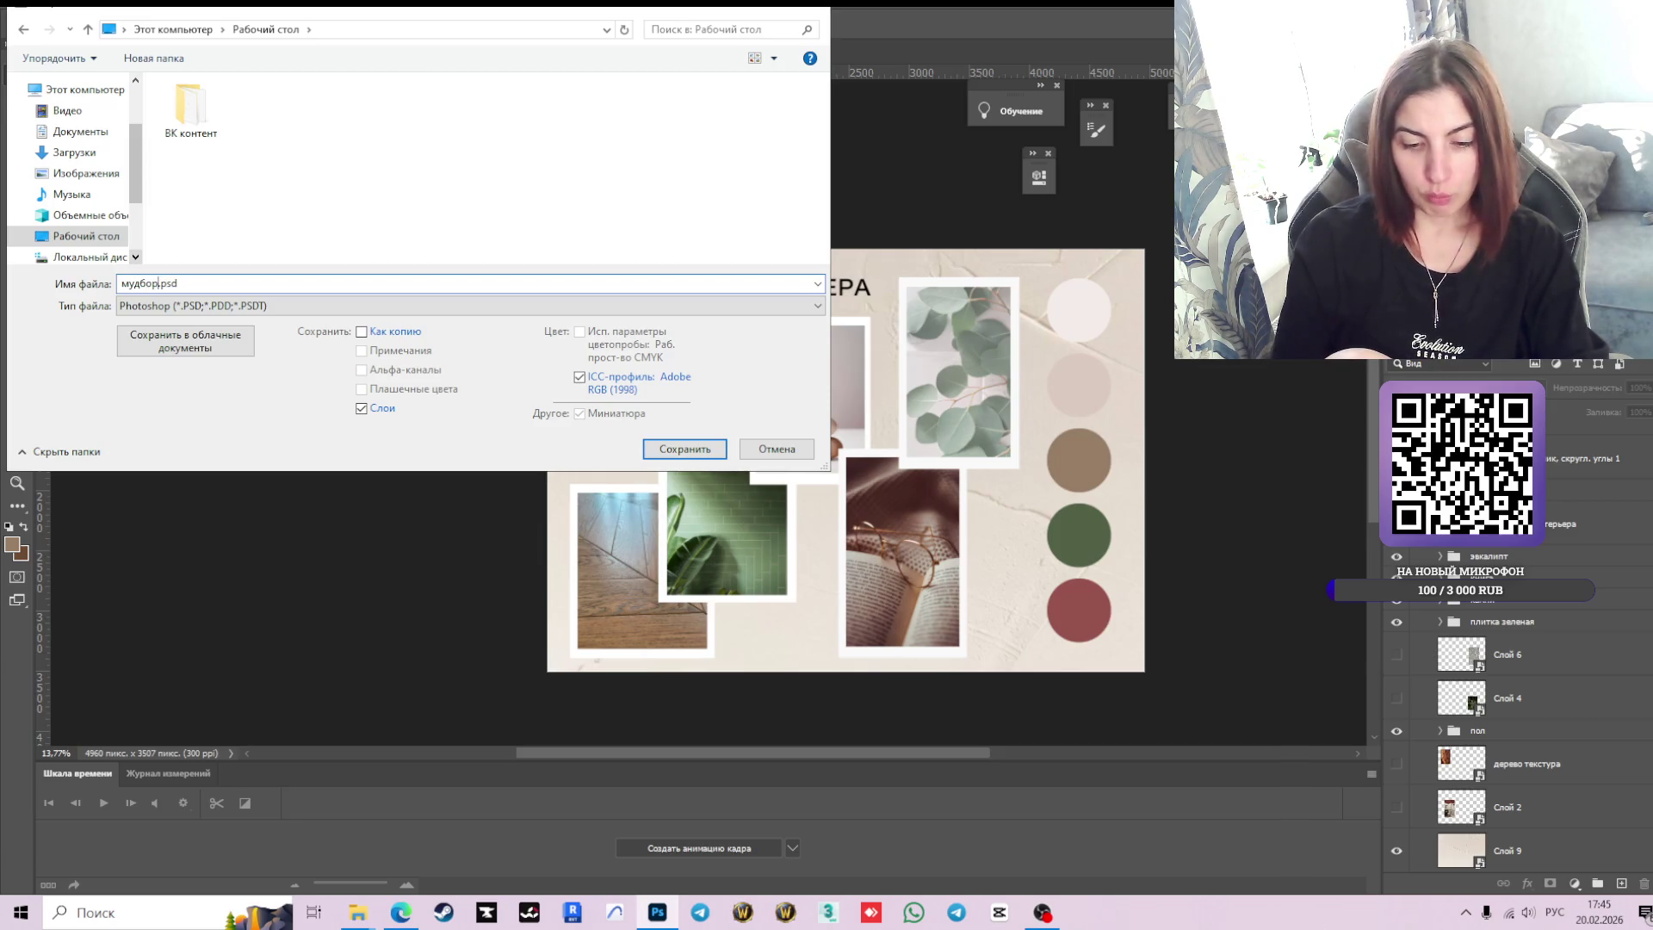
text(Дуси К)
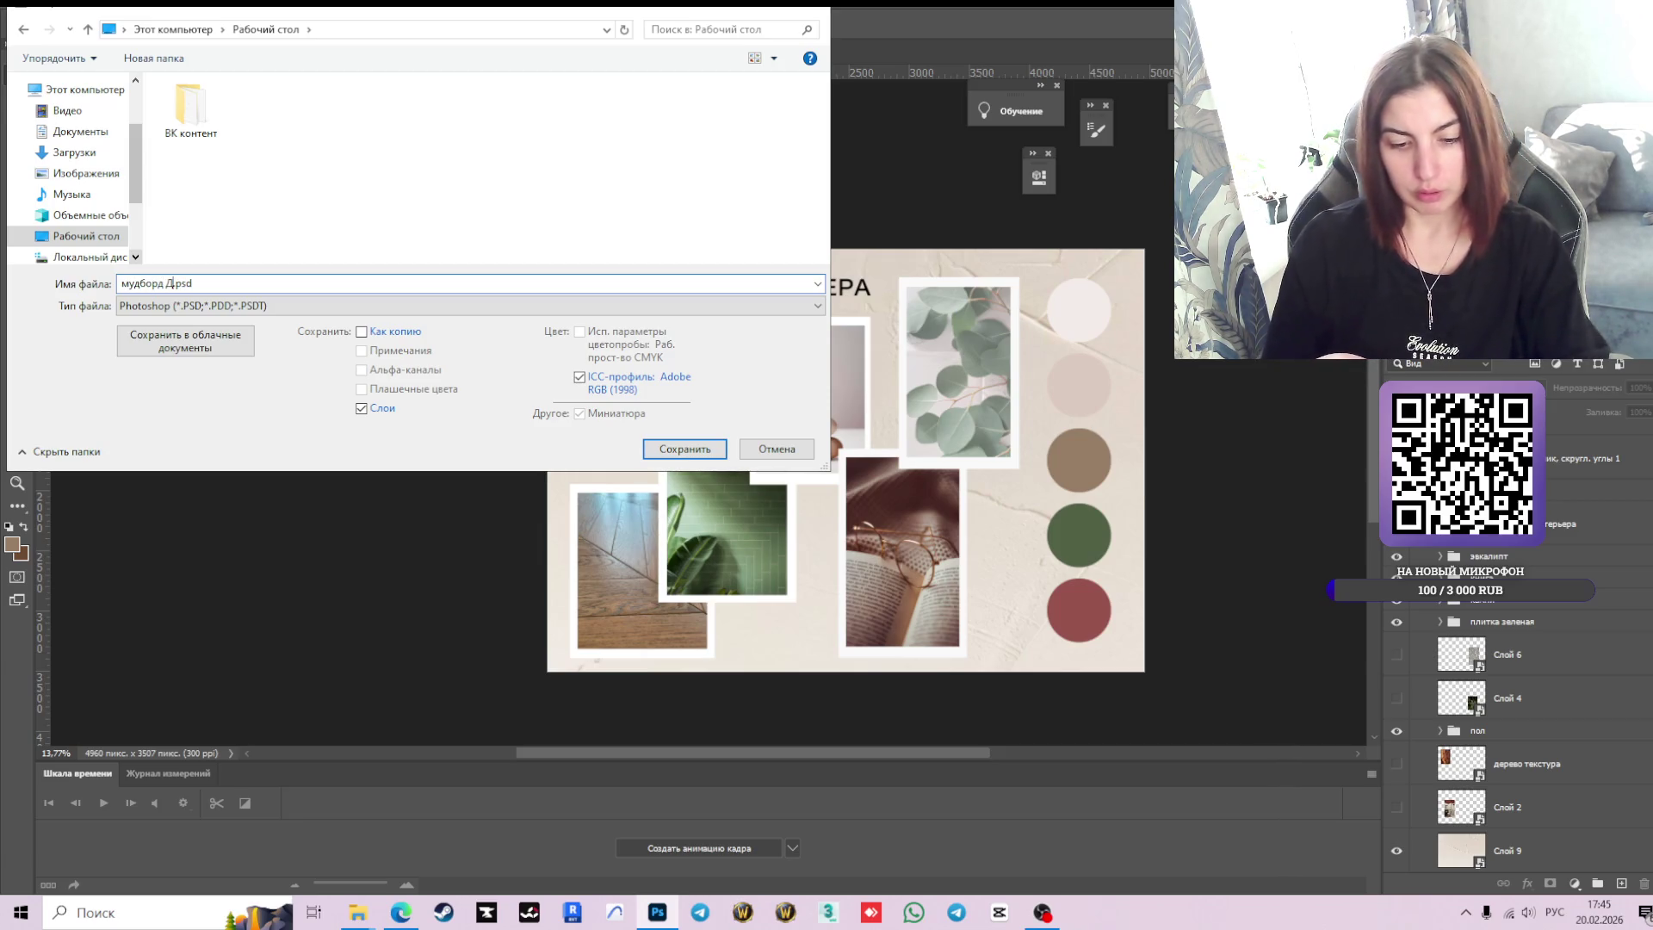
text(овал)
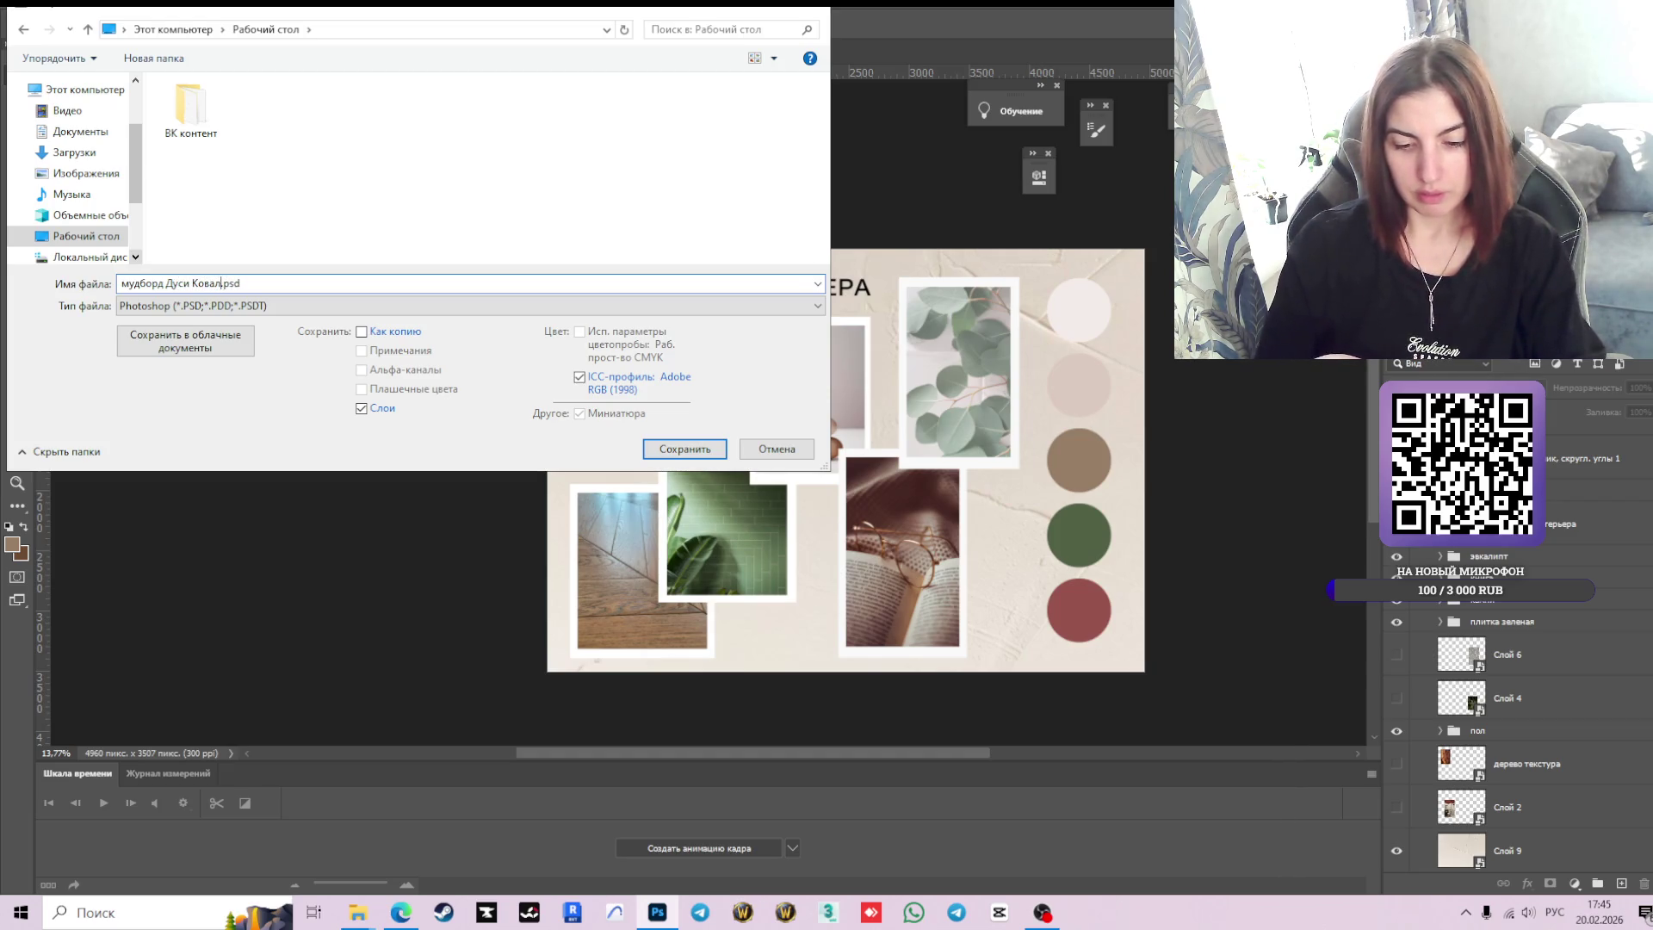
text(ьчук)
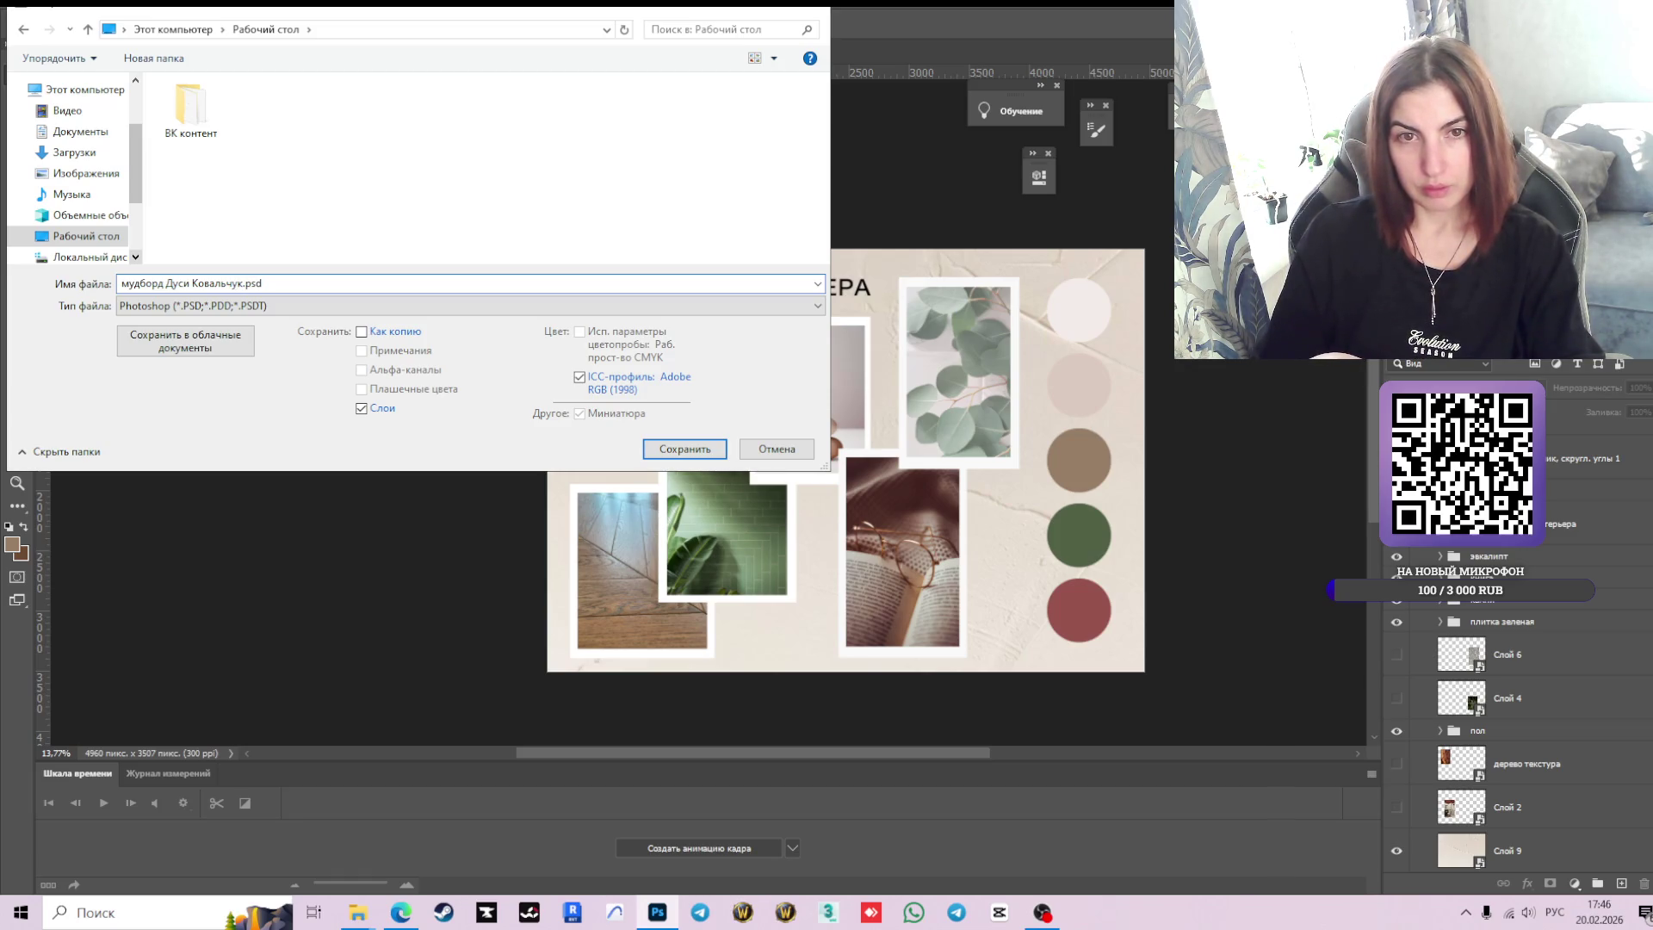
key(Return)
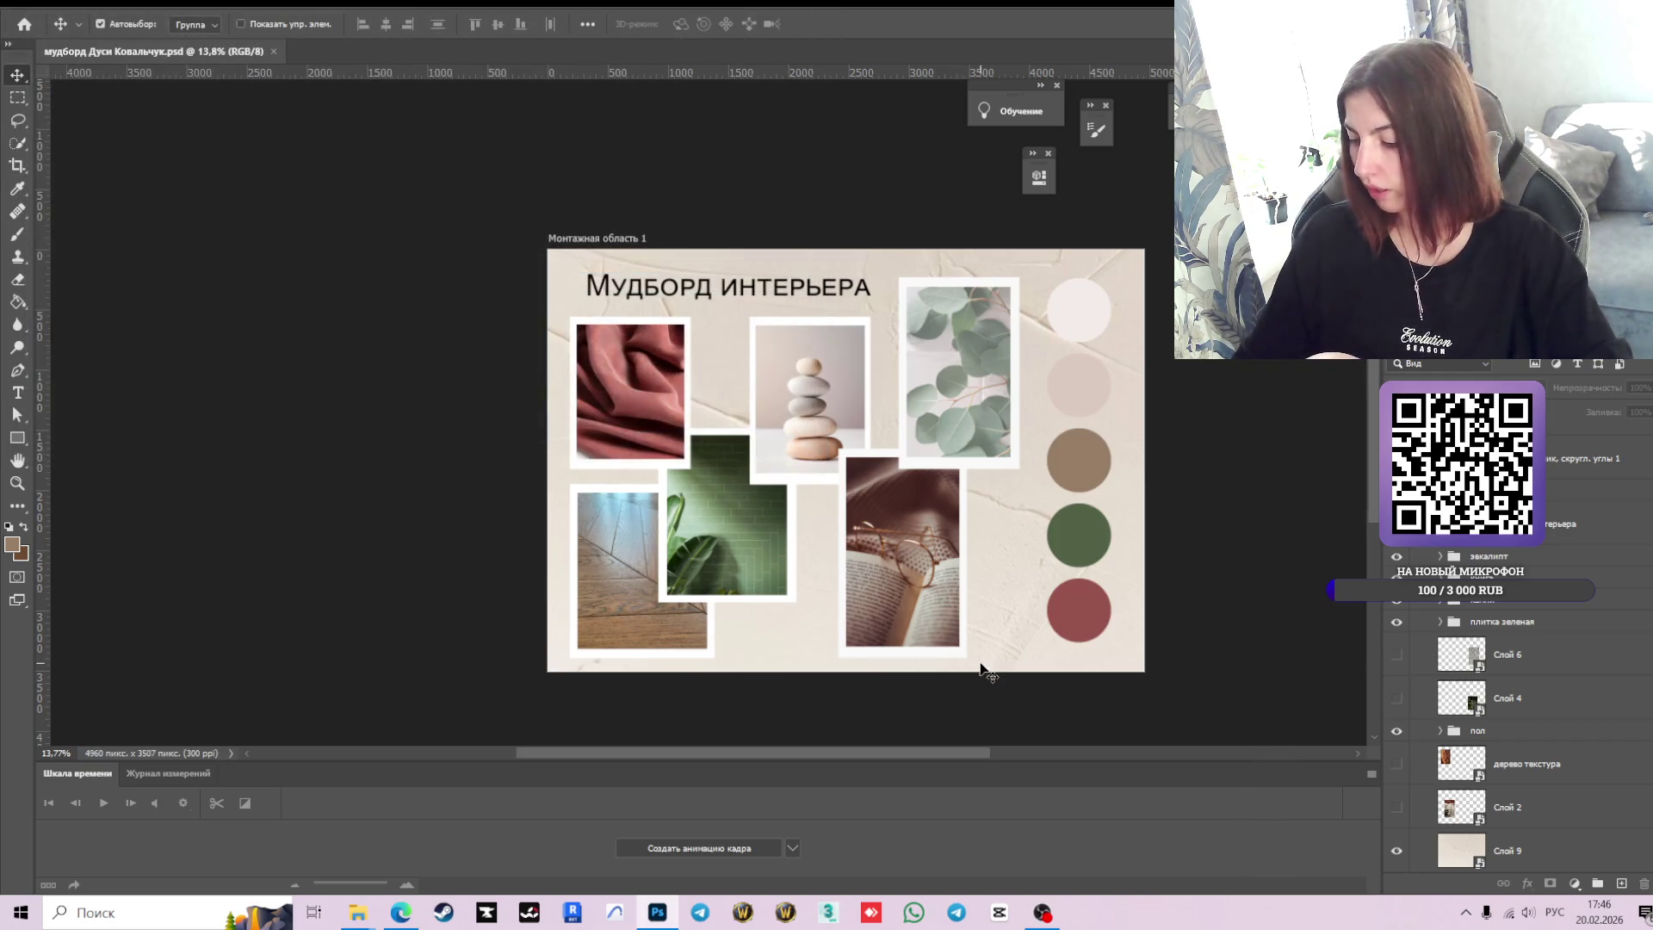
scroll(982, 620, down, 2)
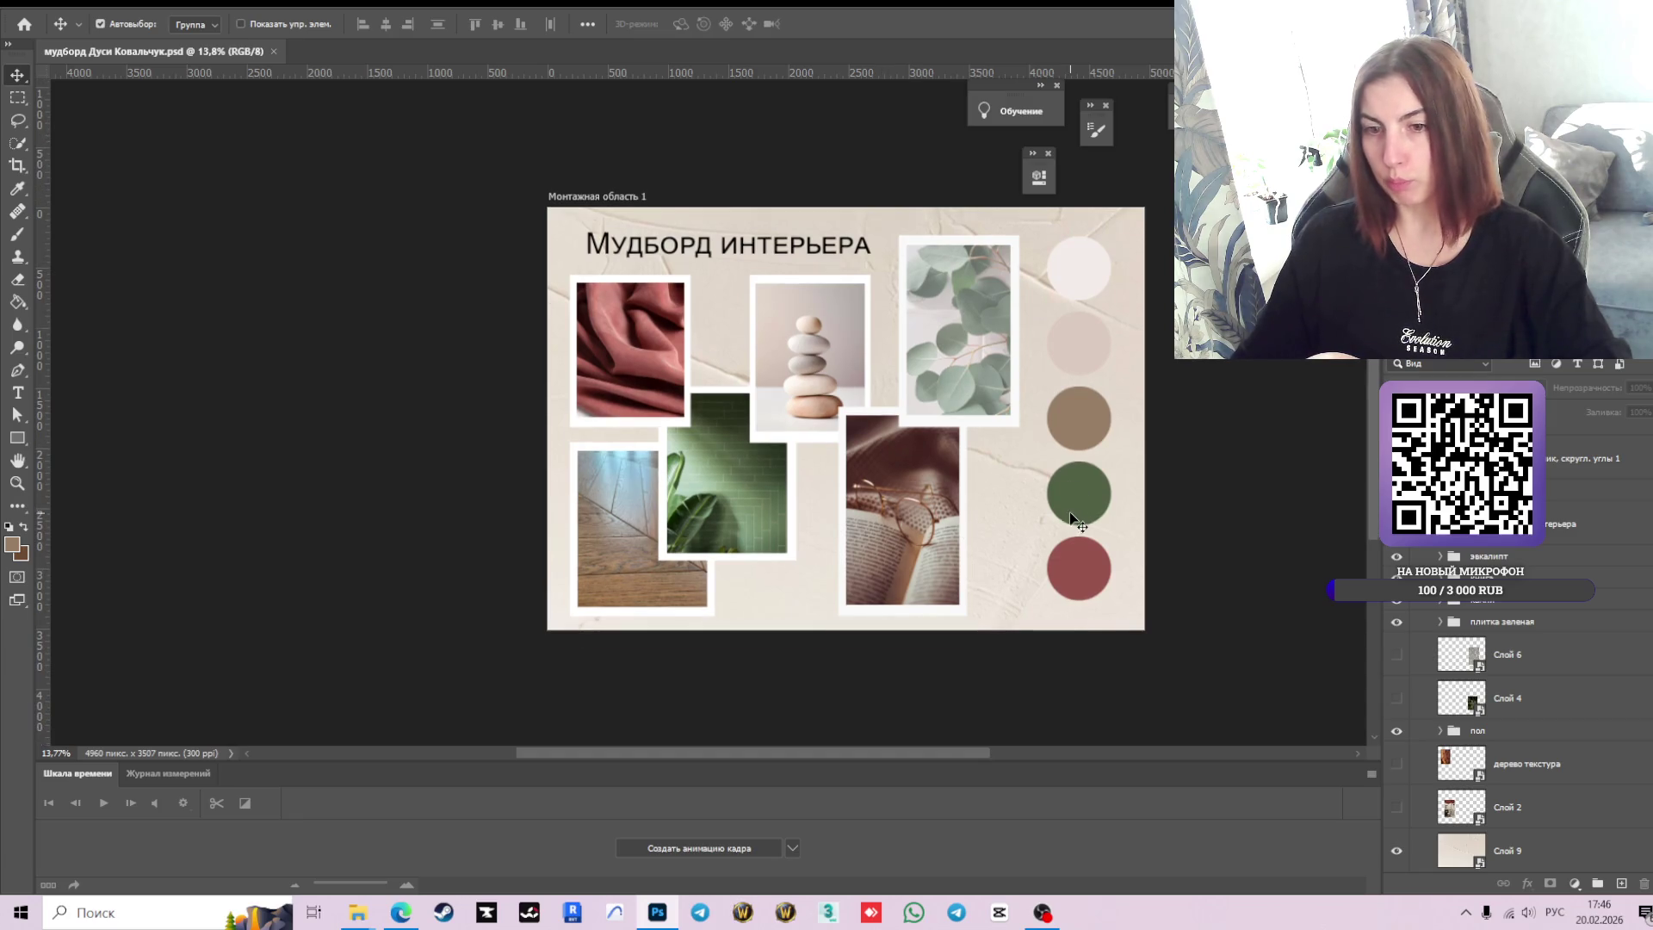
Save a PNG copy of the moodboard on this computer, accepting the default PNG options.
click(39, 9)
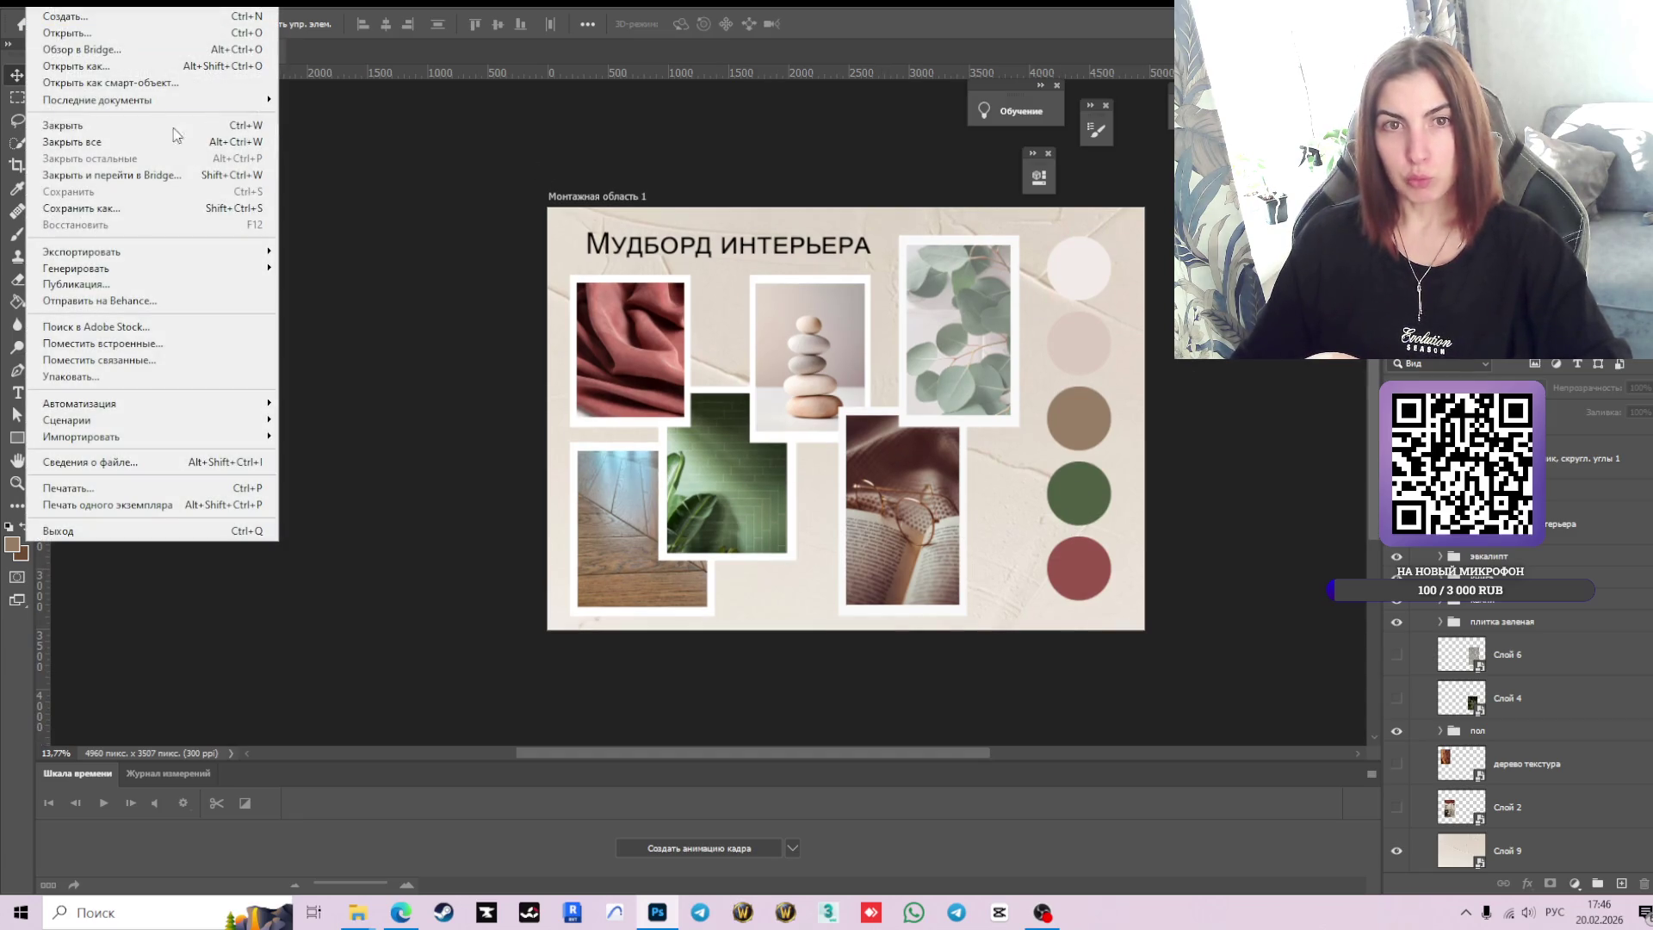
click(125, 209)
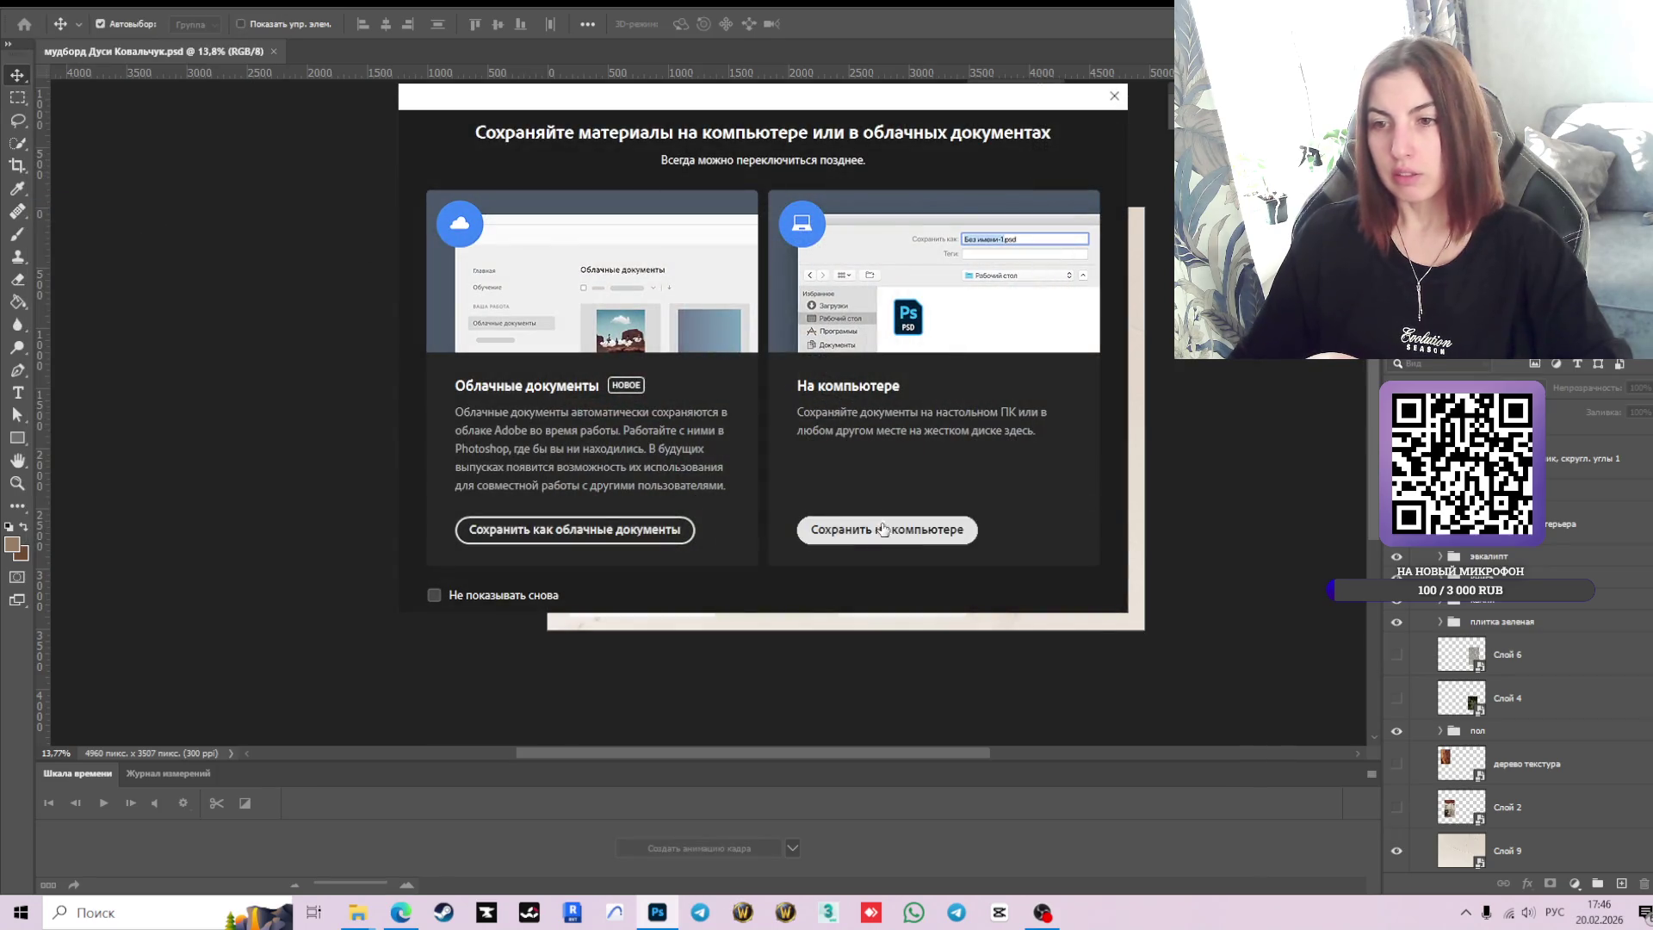
click(887, 530)
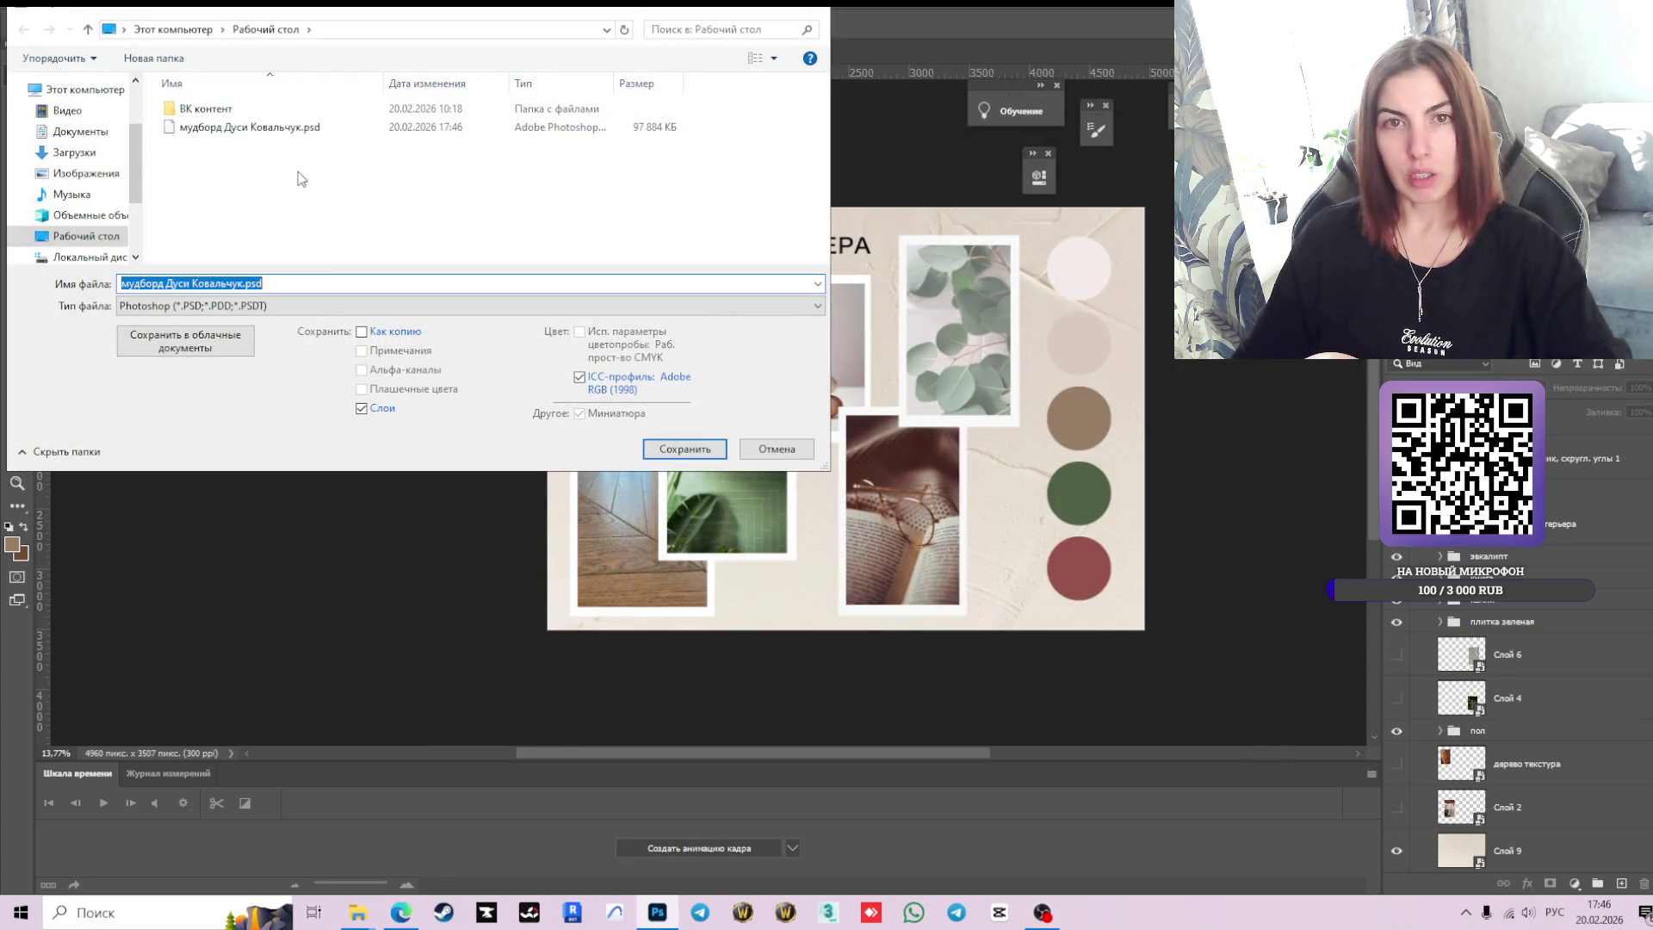
click(289, 309)
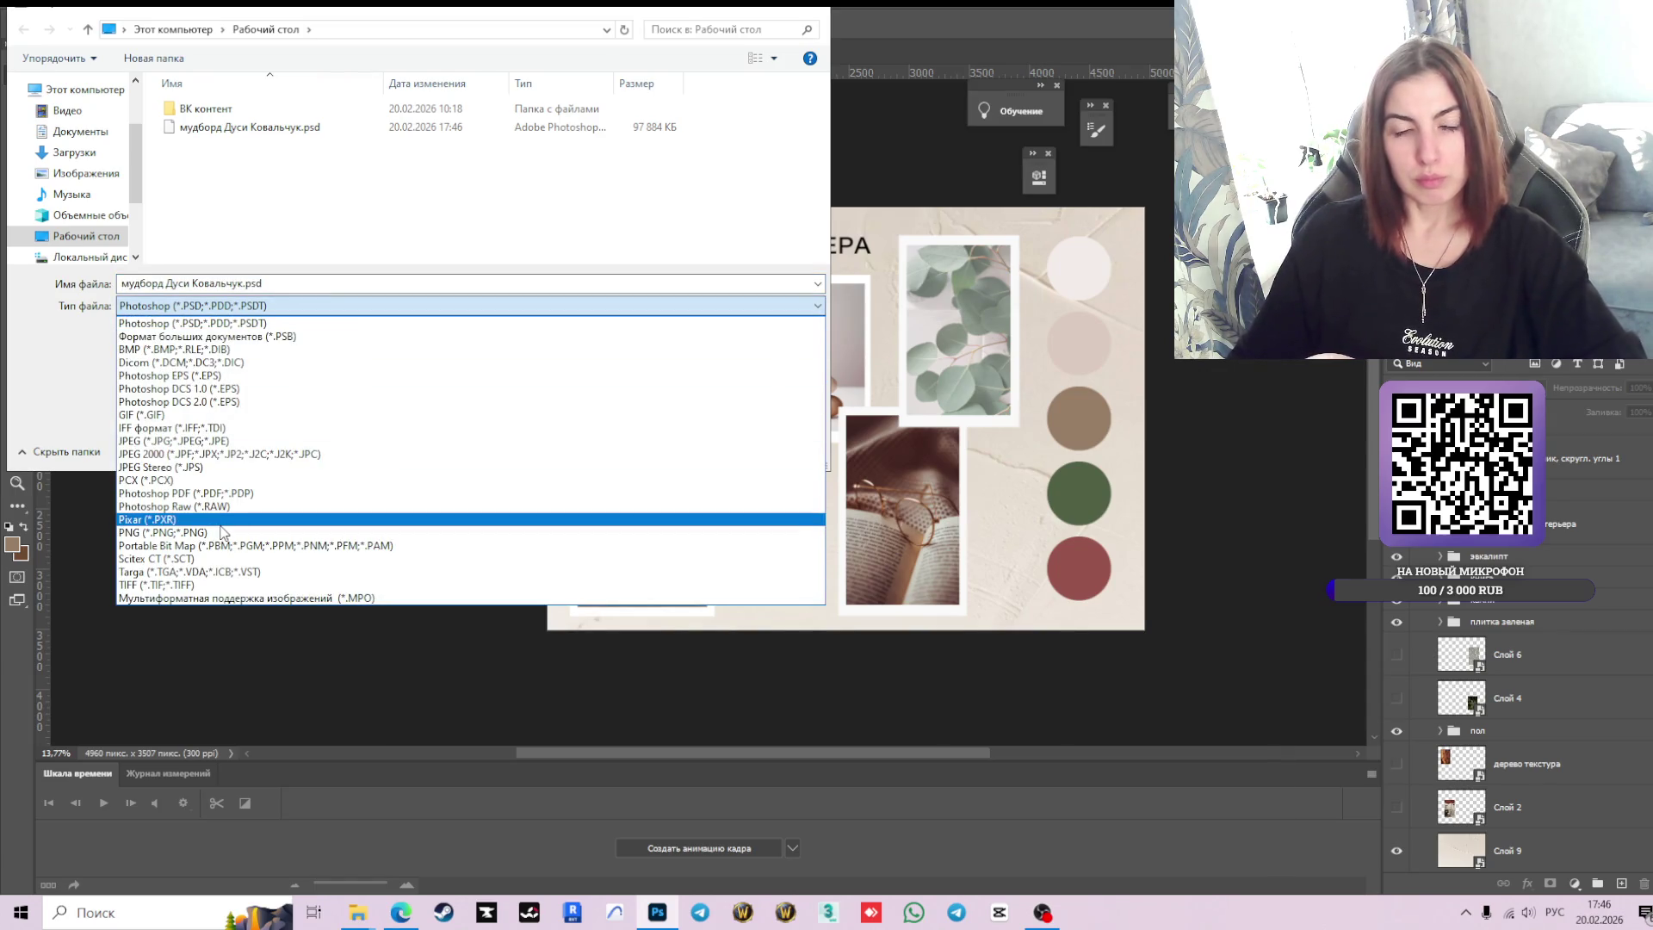
click(220, 532)
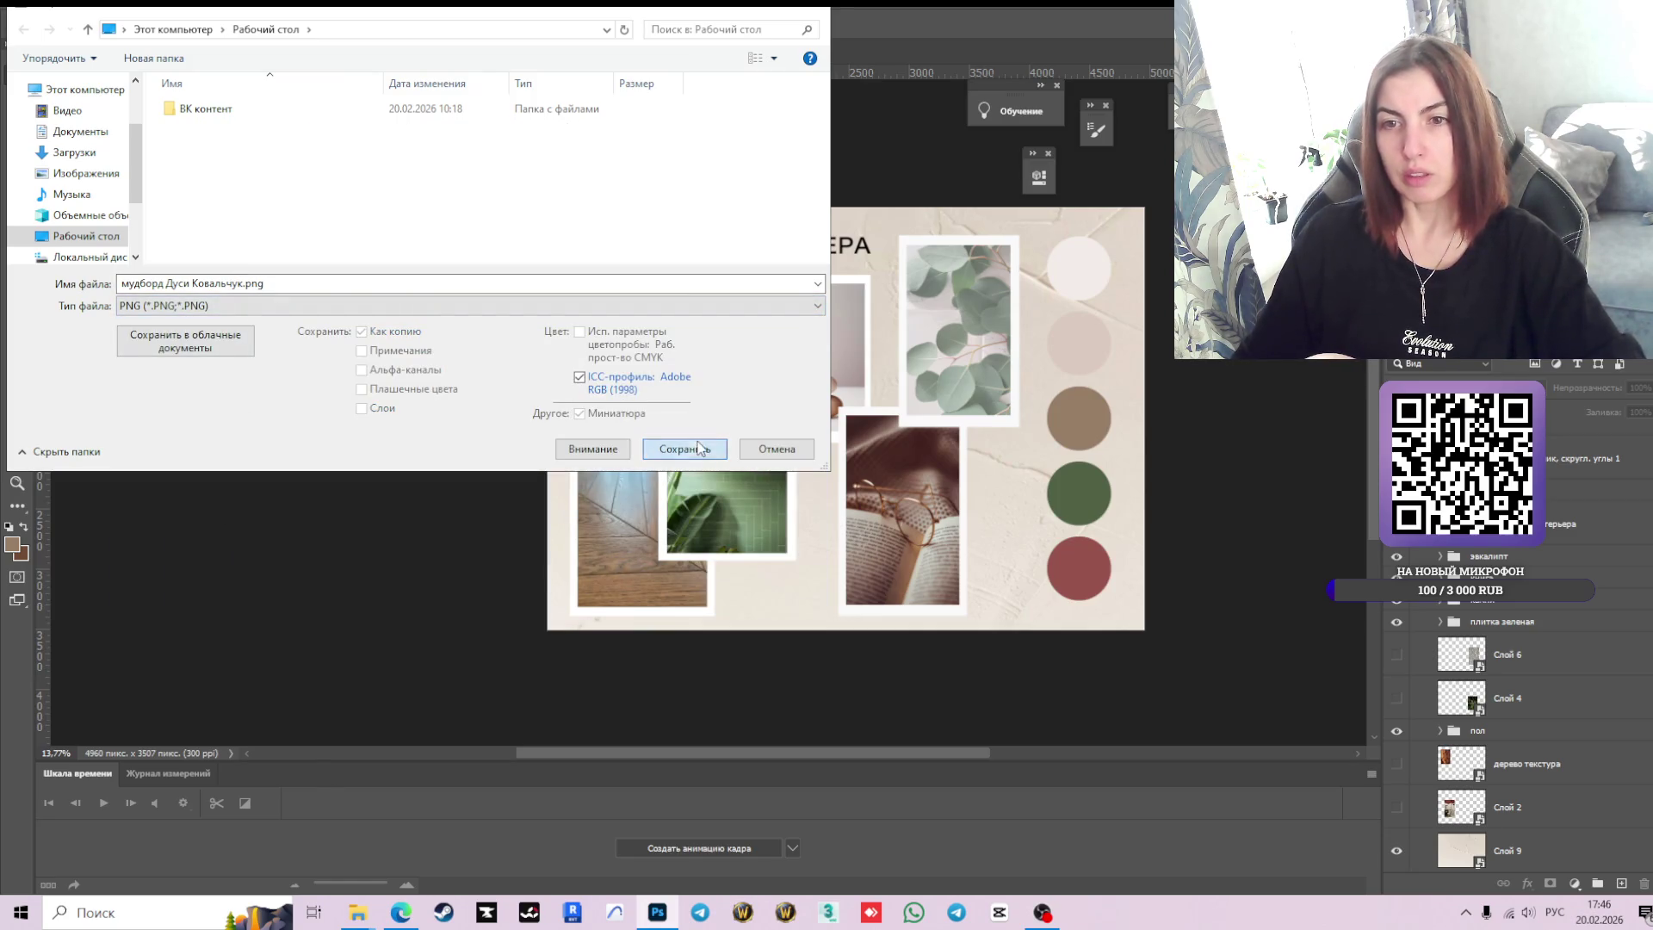
click(689, 452)
click(1016, 262)
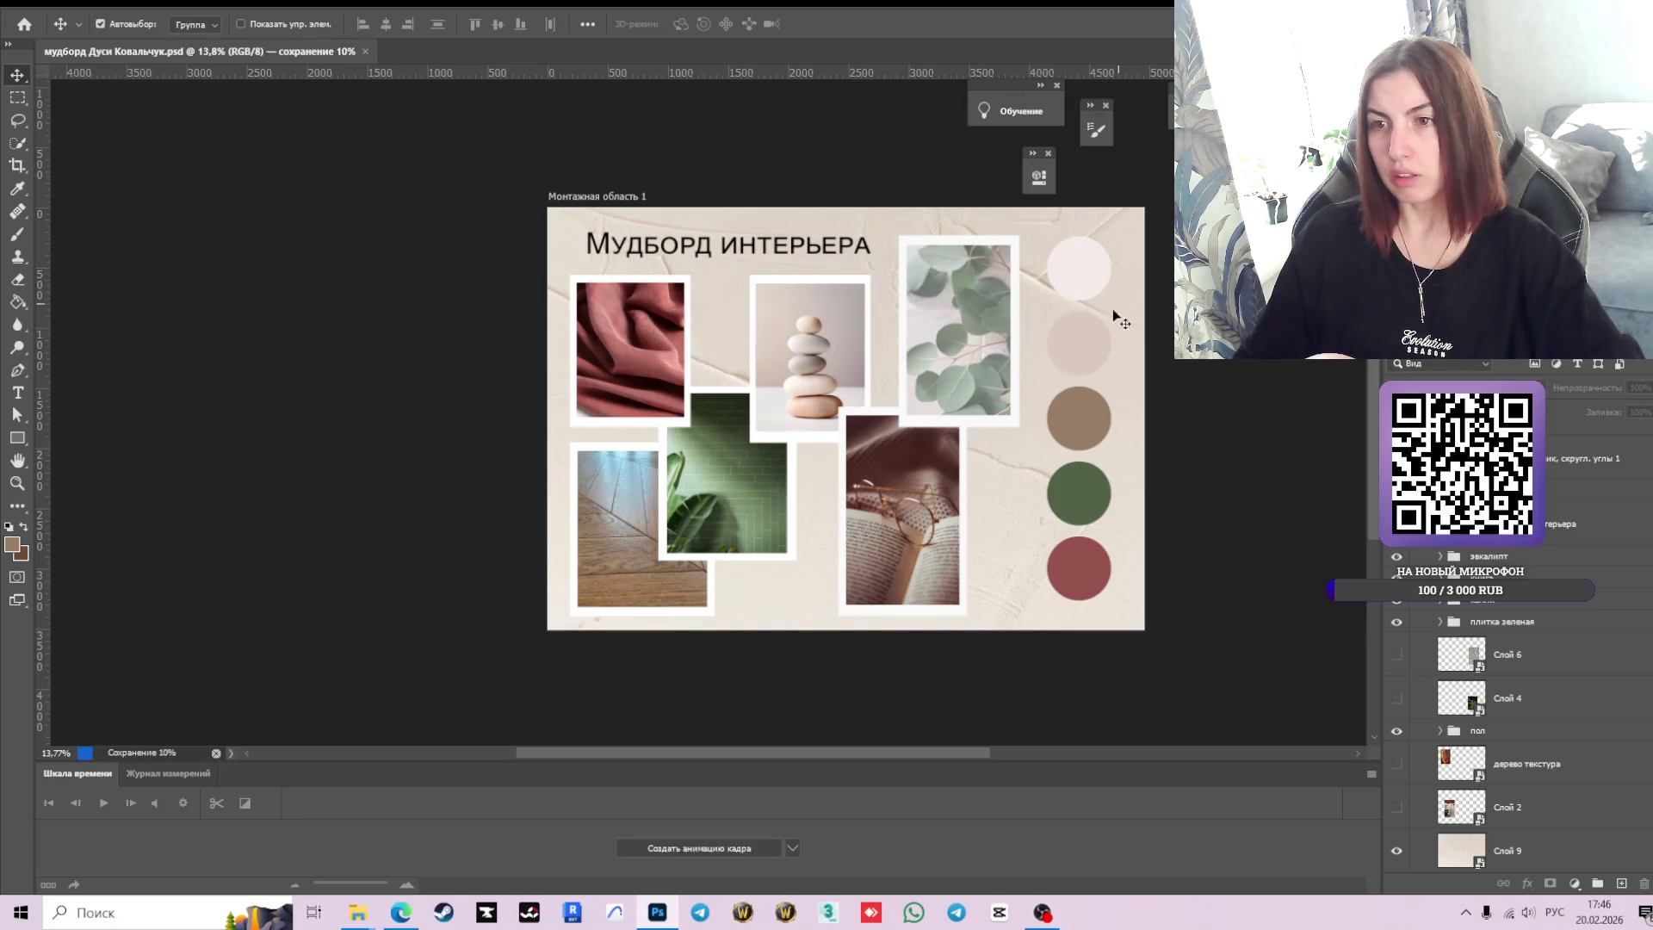
Show the desktop and open the exported moodboard PNG in Windows Photos.
key(alt+Tab)
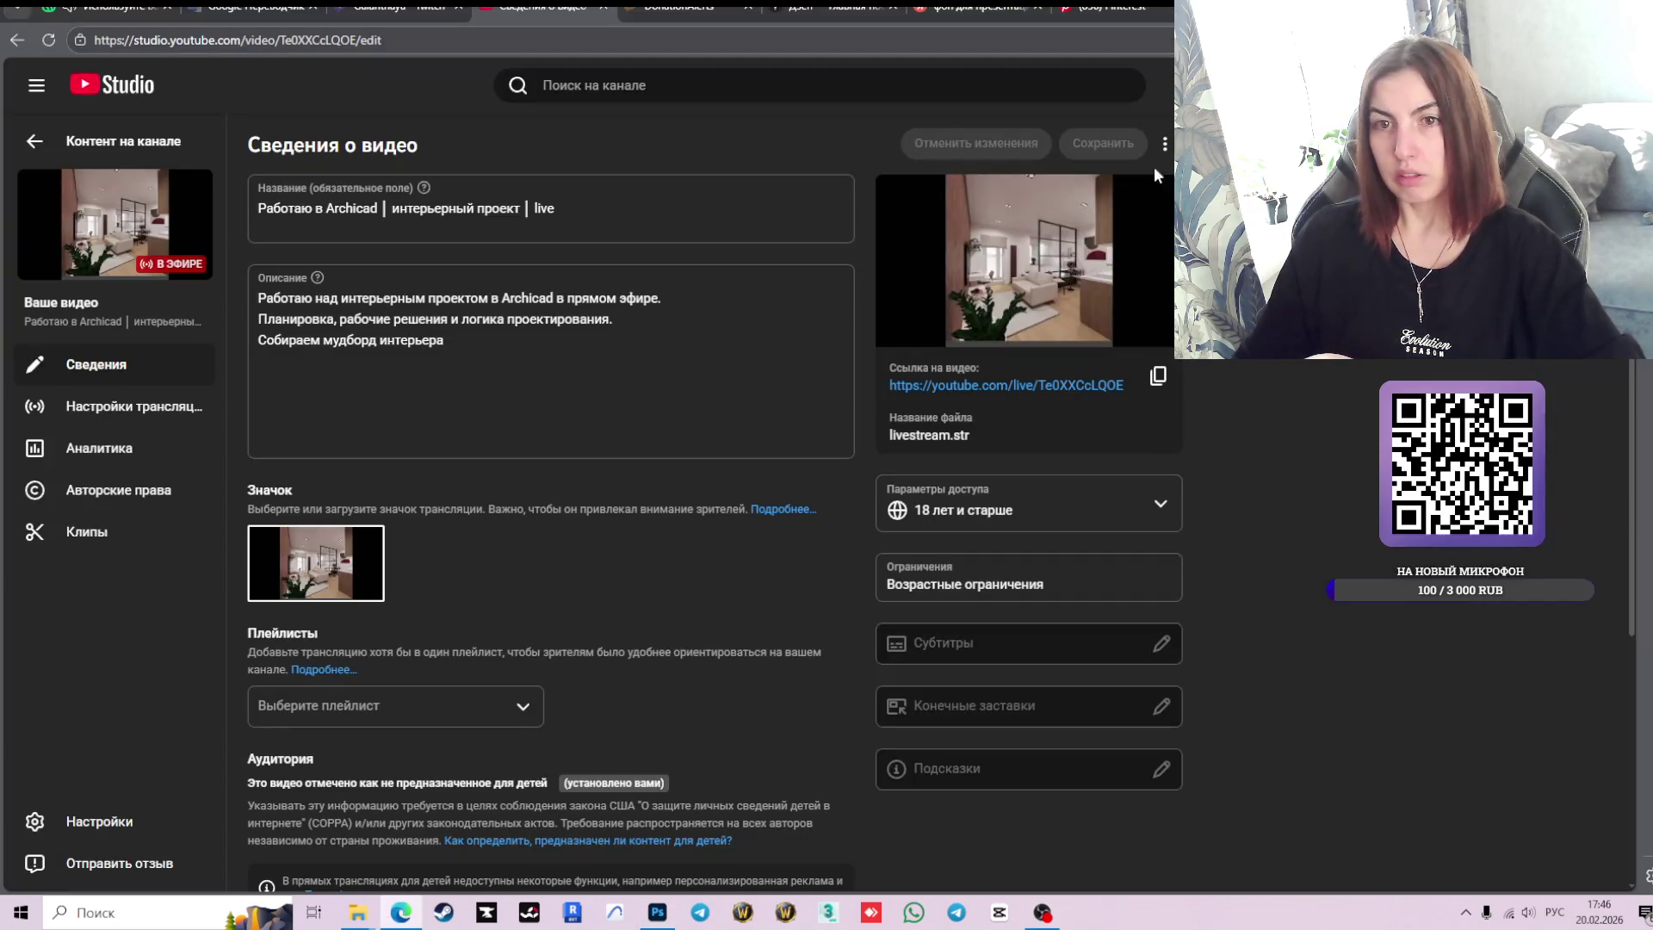
key(super+d)
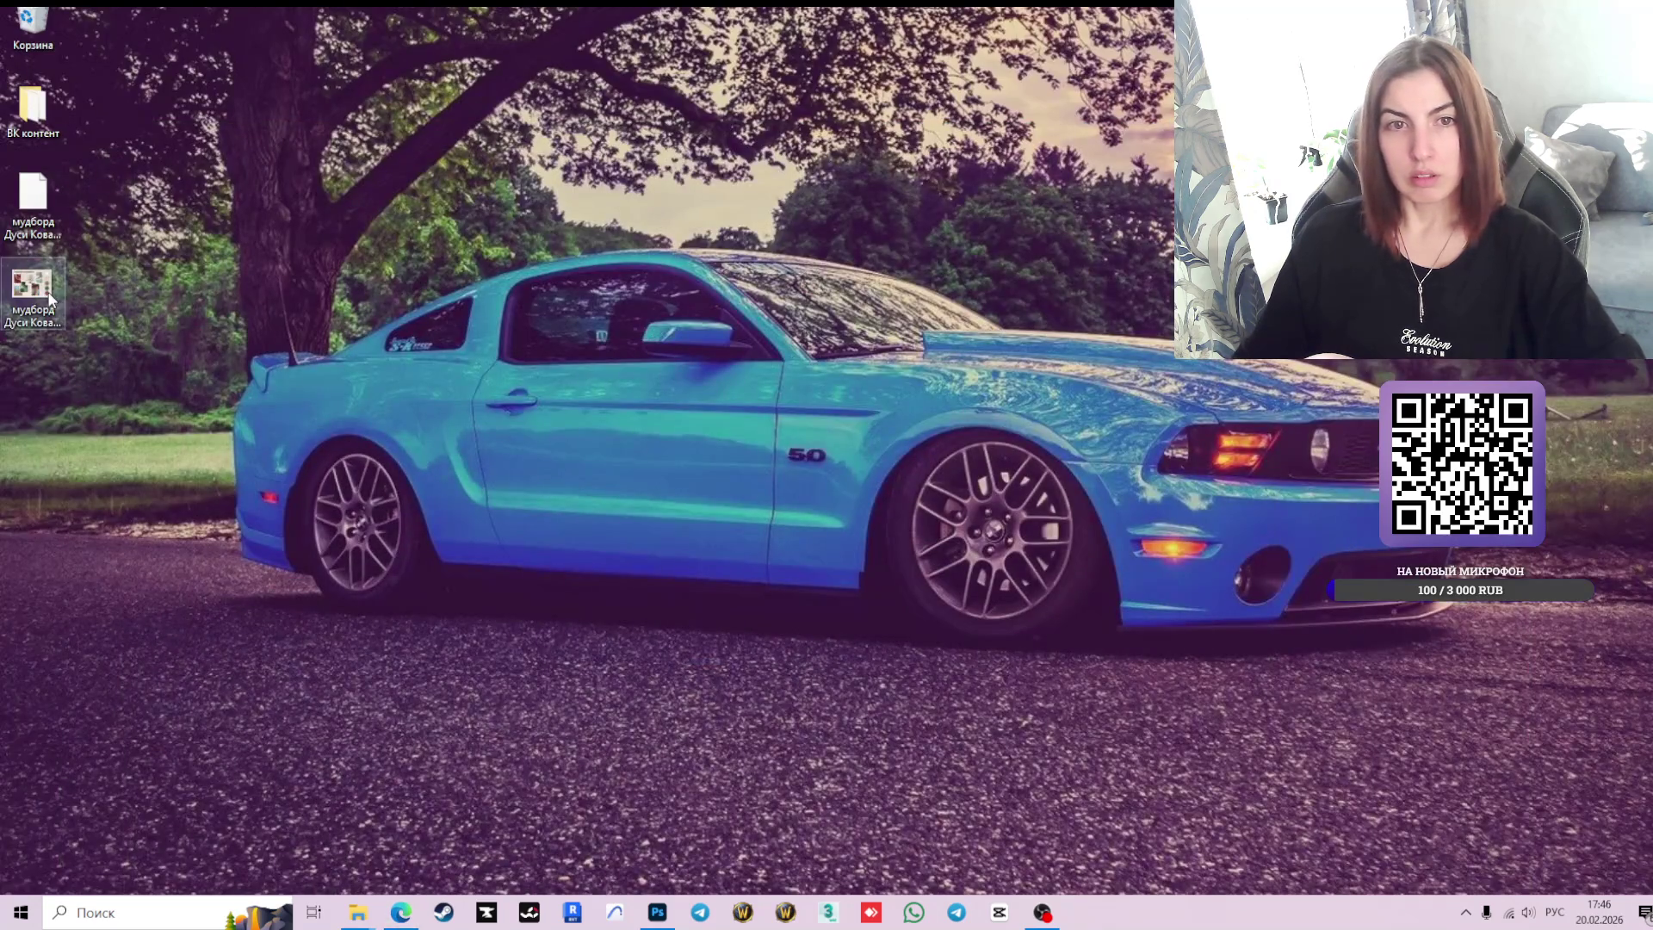
key(Return)
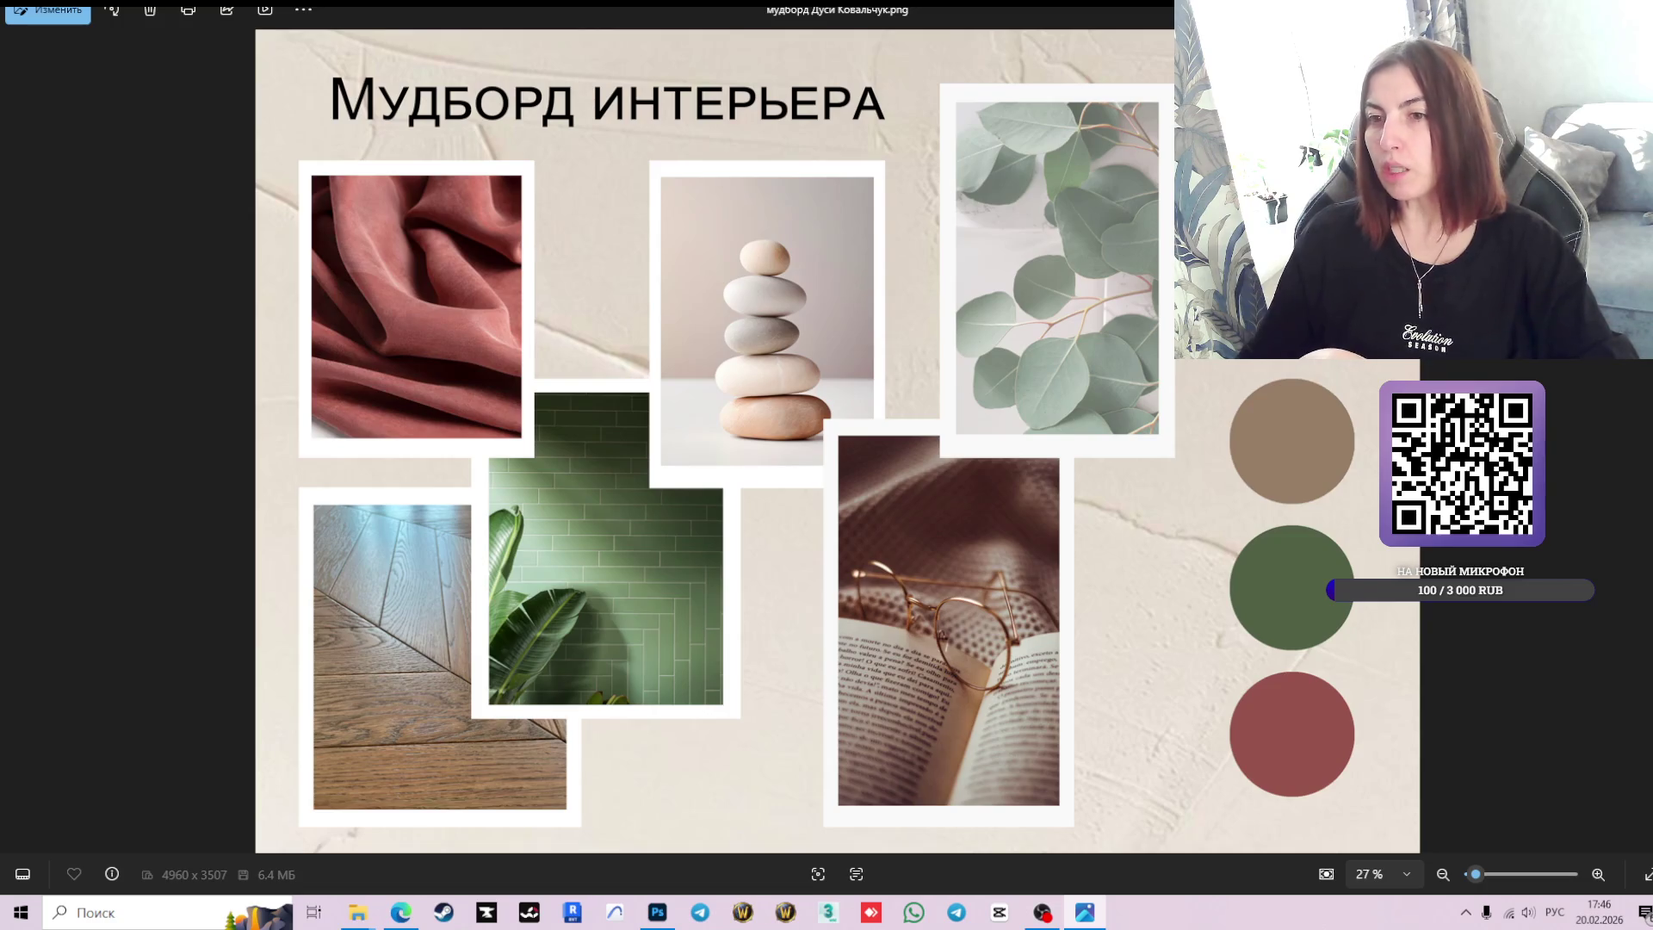
Shrink the Photos window, move it higher, and return to YouTube Studio in Edge.
key(super+Down)
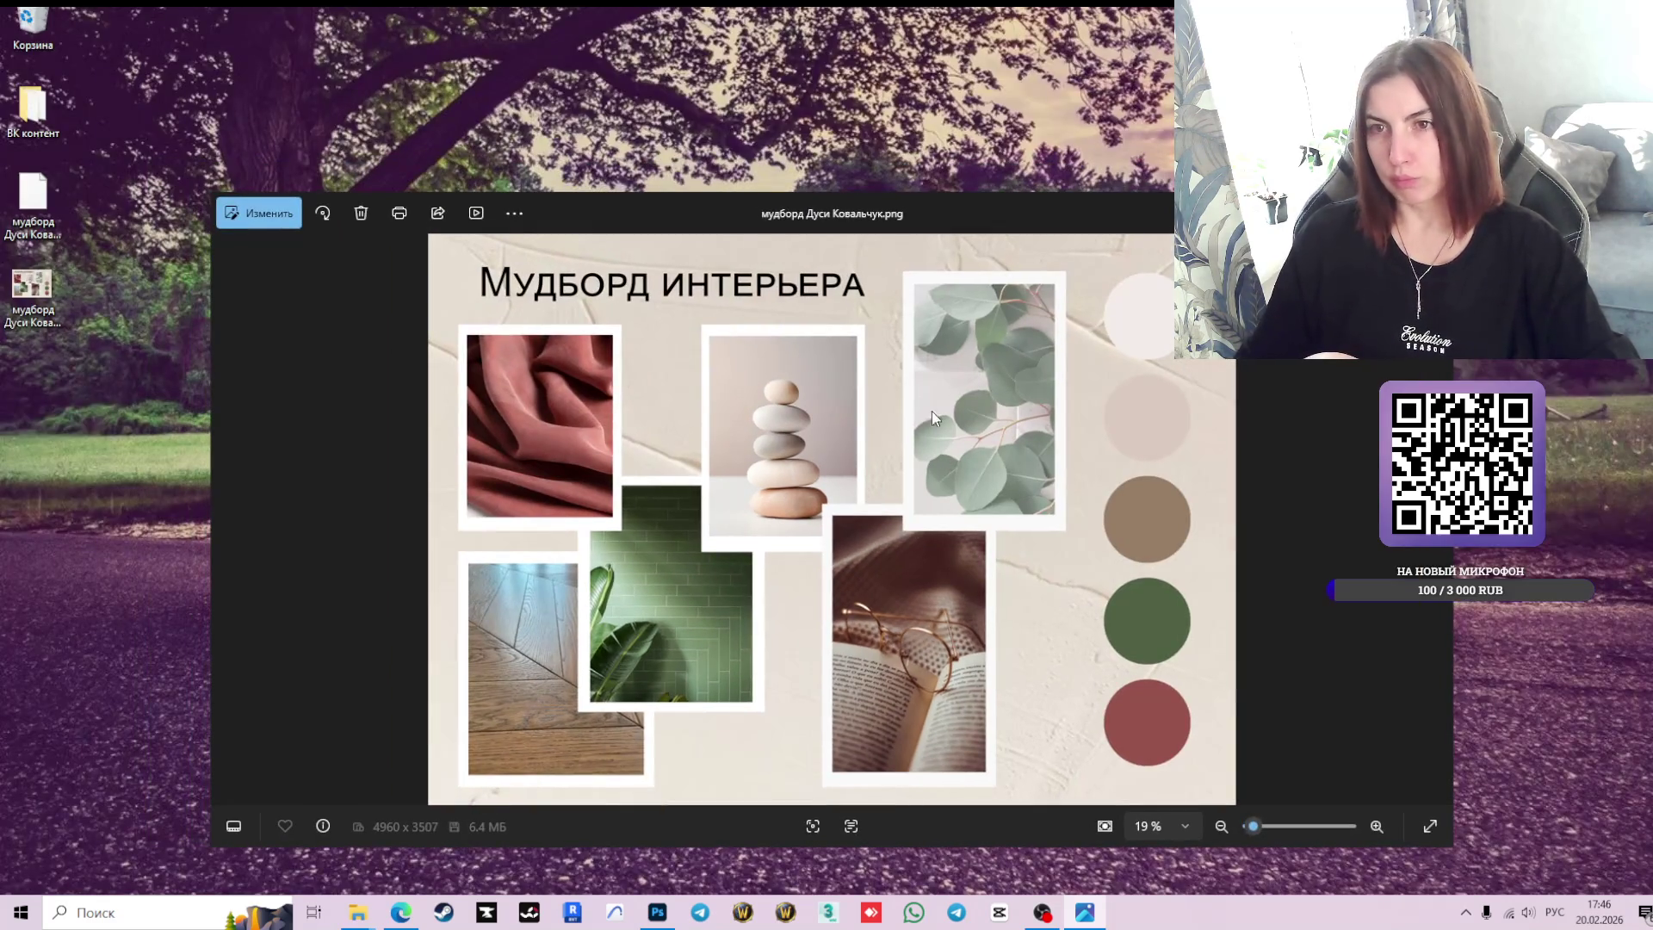
mouse_move(895, 226)
mouse_down()
mouse_move(901, 92)
mouse_move(912, 178)
mouse_up()
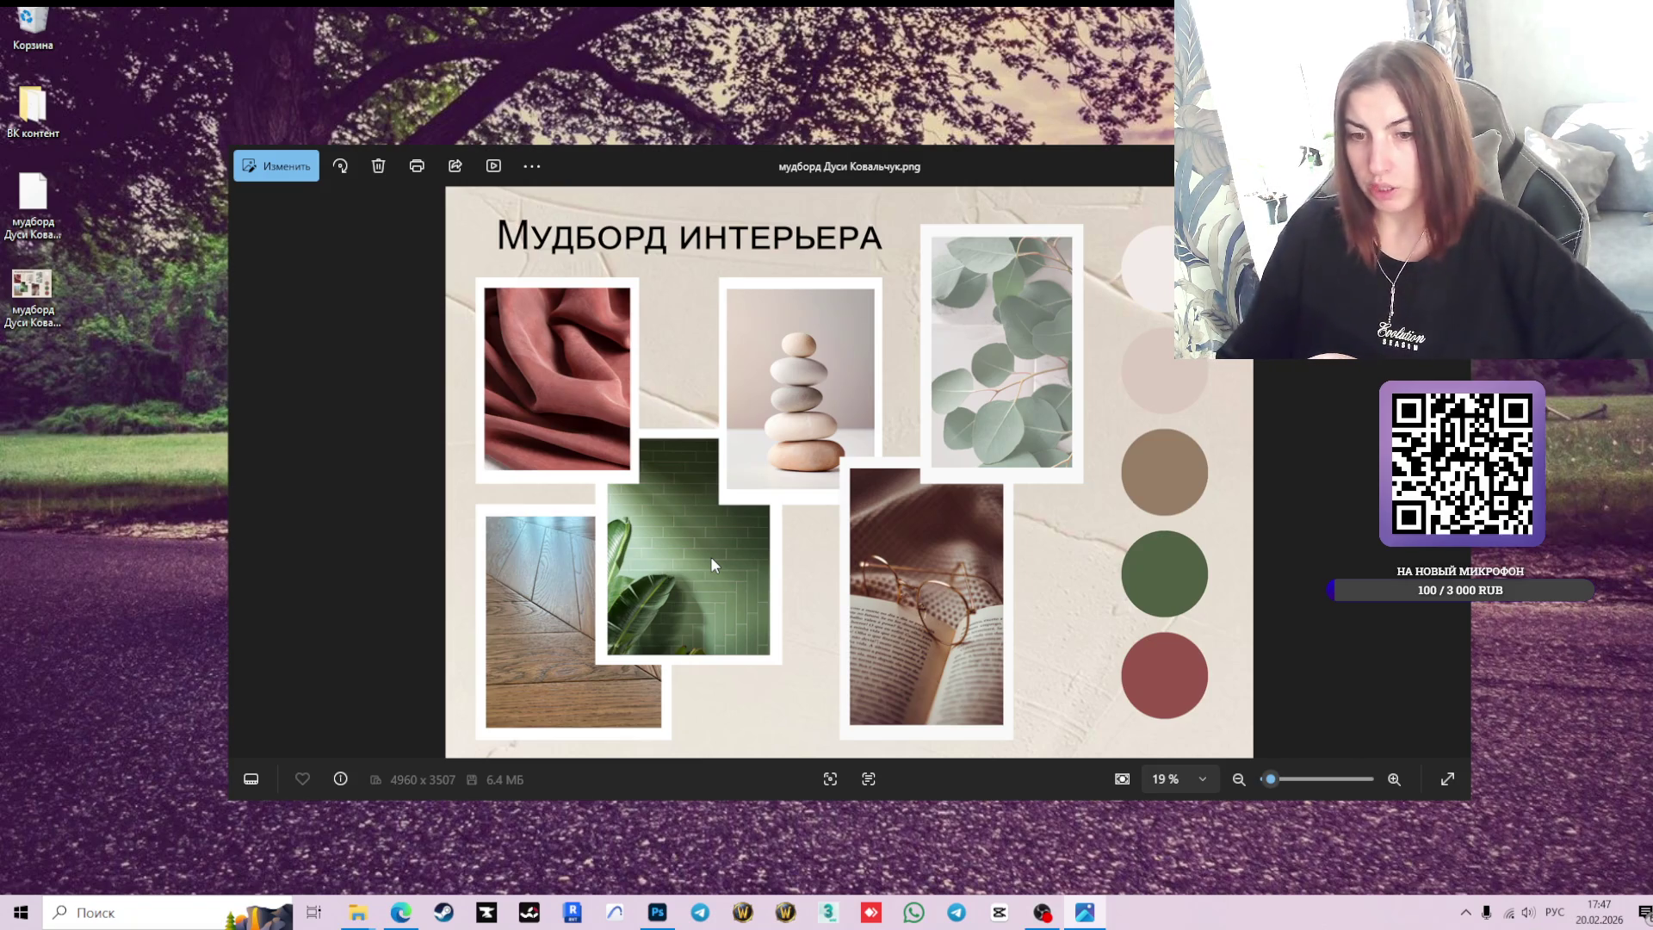
click(400, 911)
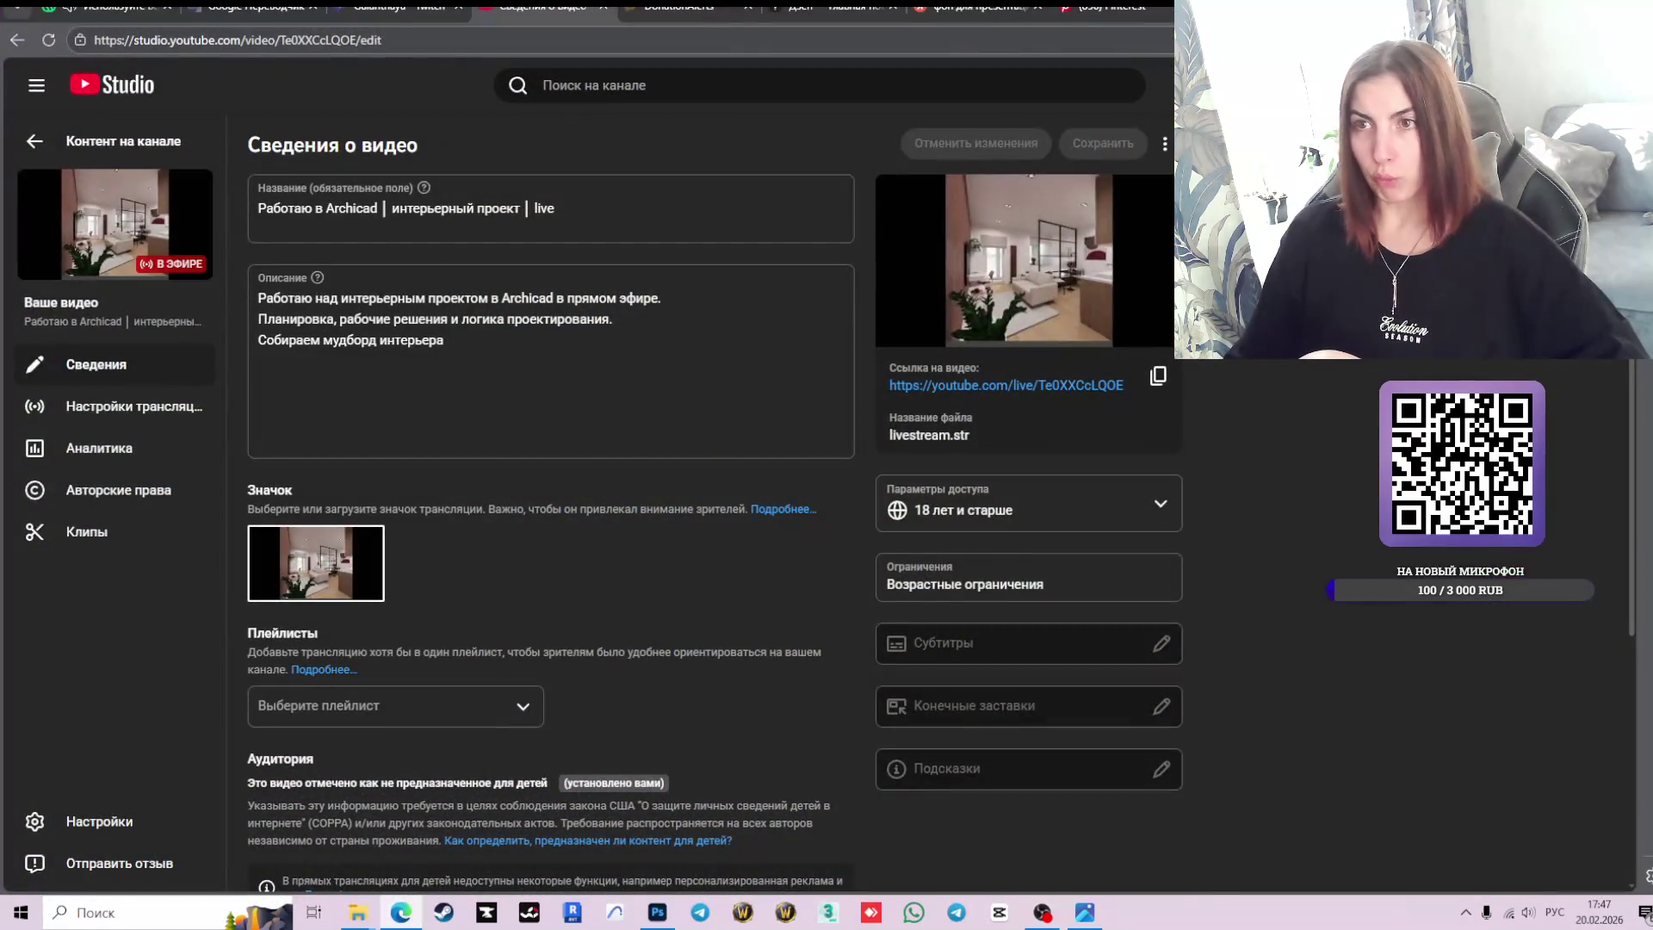